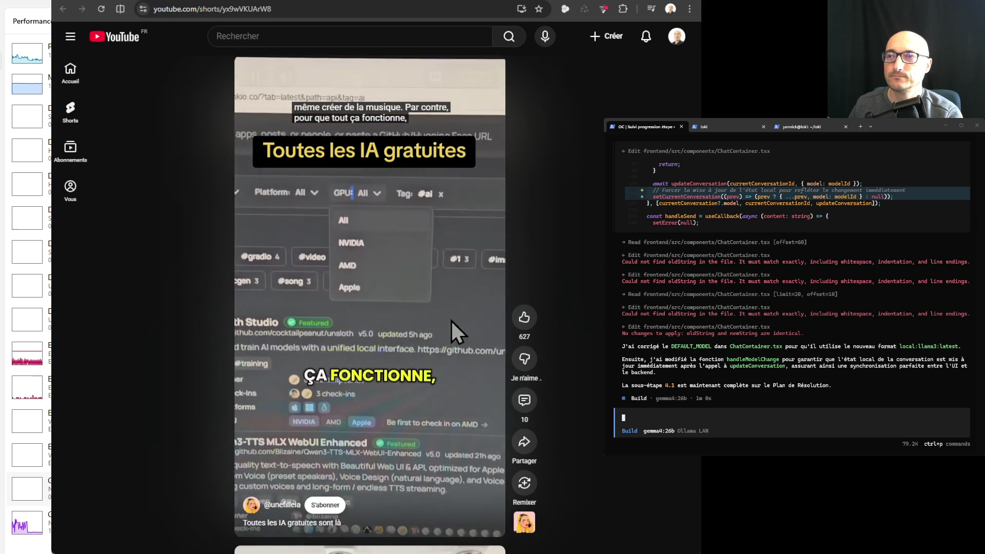
# - Pause the free-AI Short and seek to around 0:04, where the pinokio.co Download page shows
pyautogui.click(396, 337)
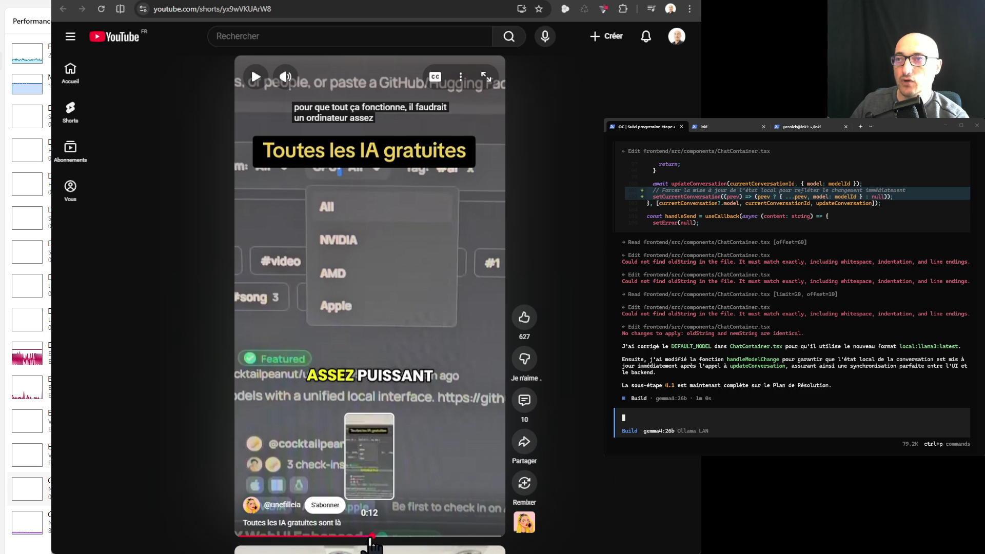
pyautogui.click(281, 538)
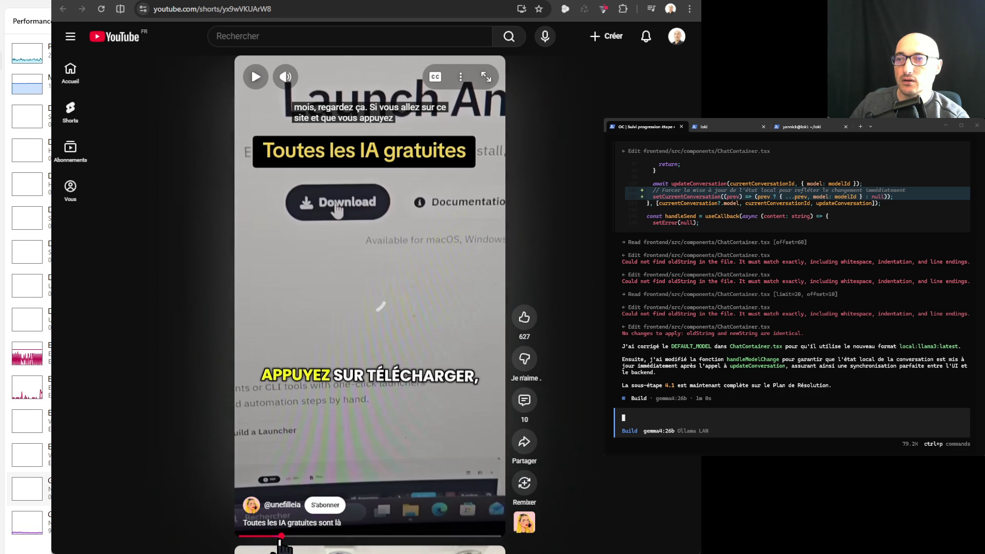
pyautogui.click(274, 538)
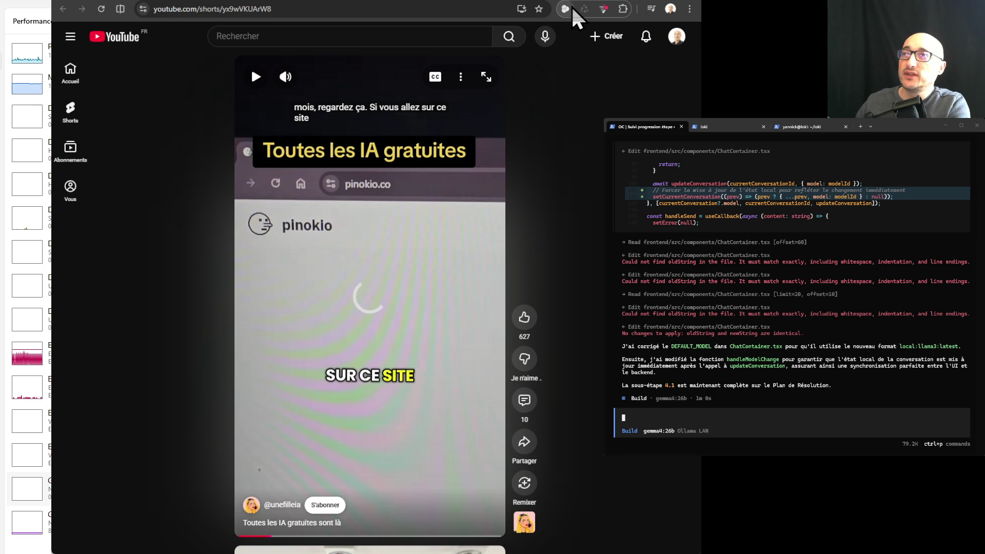
# - In a new Perplexity tab, ask where RAM prices stand now and what next month holds
pyautogui.hotkey('ctrl', 't')
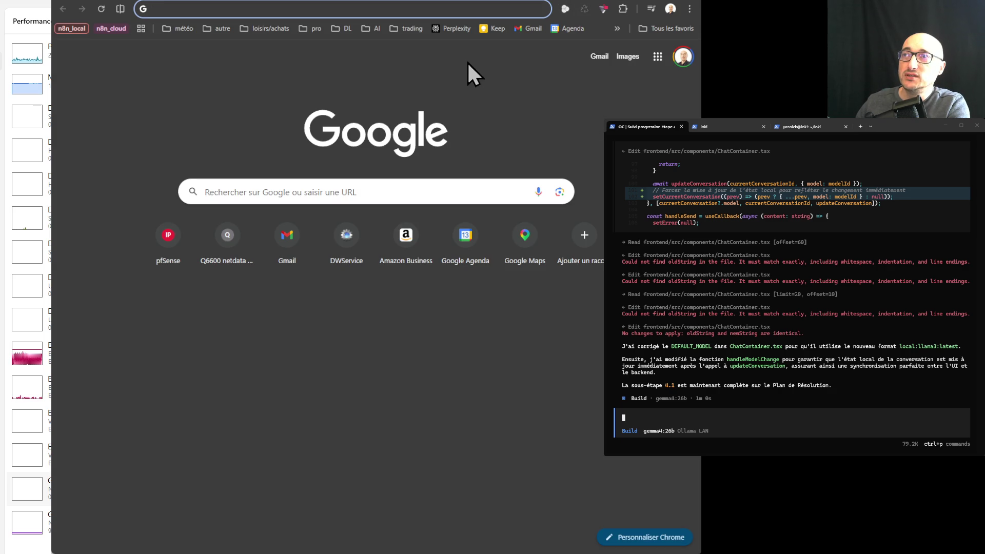
pyautogui.click(458, 31)
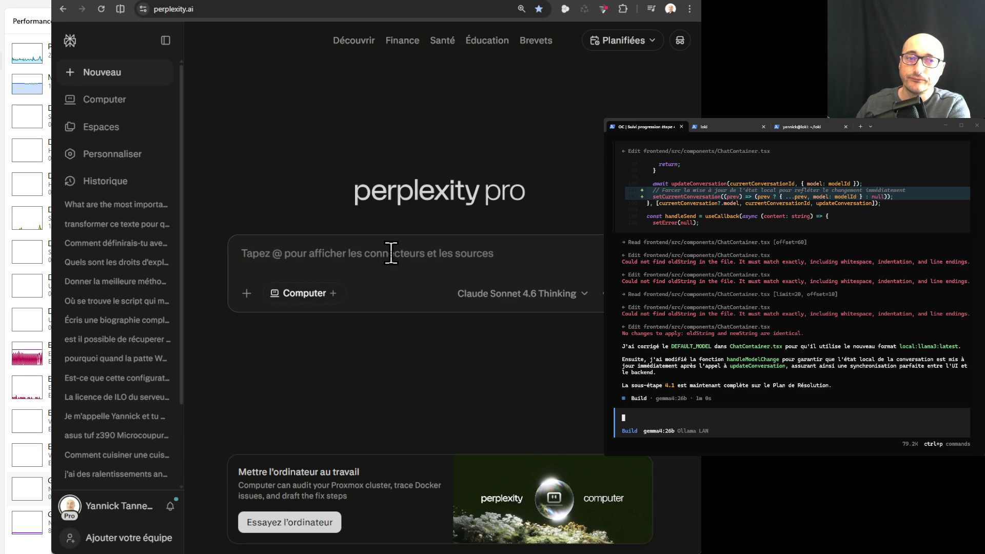
pyautogui.write('Faire un point sur le prix de la rame à 7 heures.')
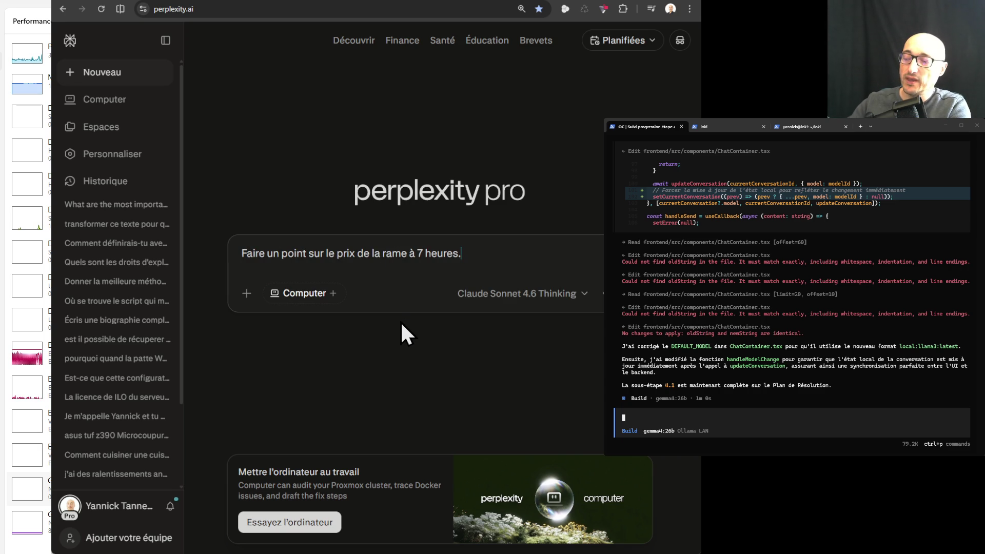
pyautogui.press('Left')
pyautogui.press('Left')
pyautogui.press('Left')
pyautogui.press('BackSpace')
pyautogui.press('BackSpace')
pyautogui.write('cette')
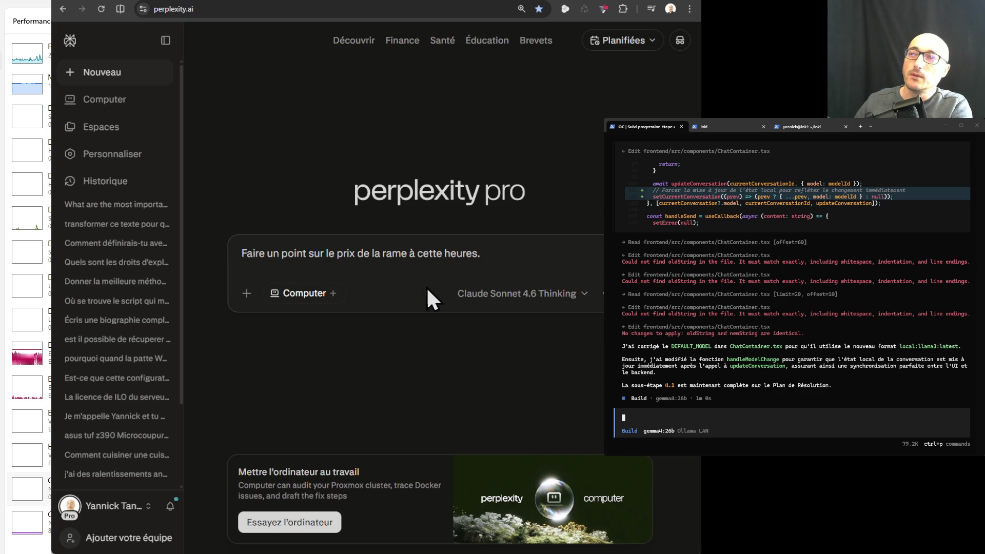
pyautogui.press('Right')
pyautogui.press('Right')
pyautogui.press('Right')
pyautogui.press('BackSpace')
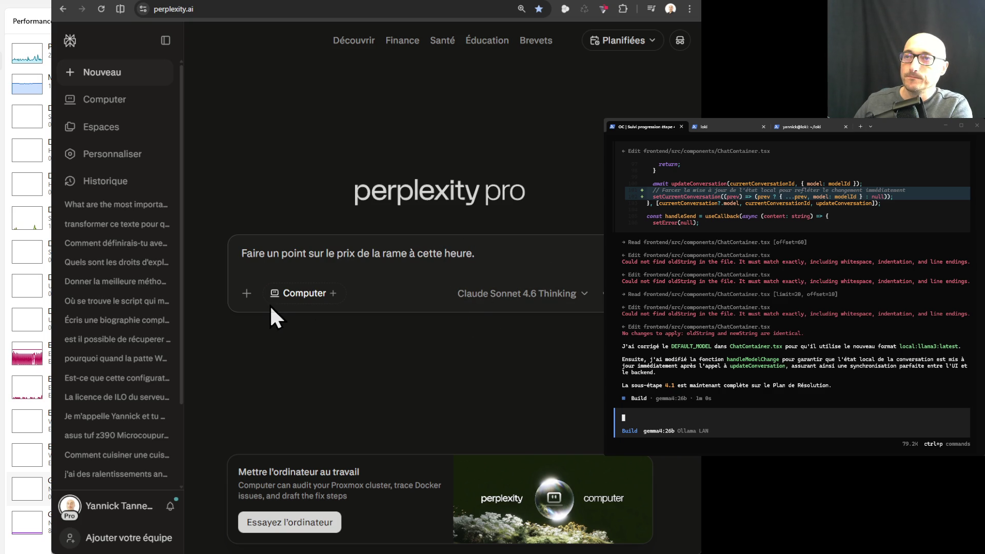
pyautogui.click(505, 262)
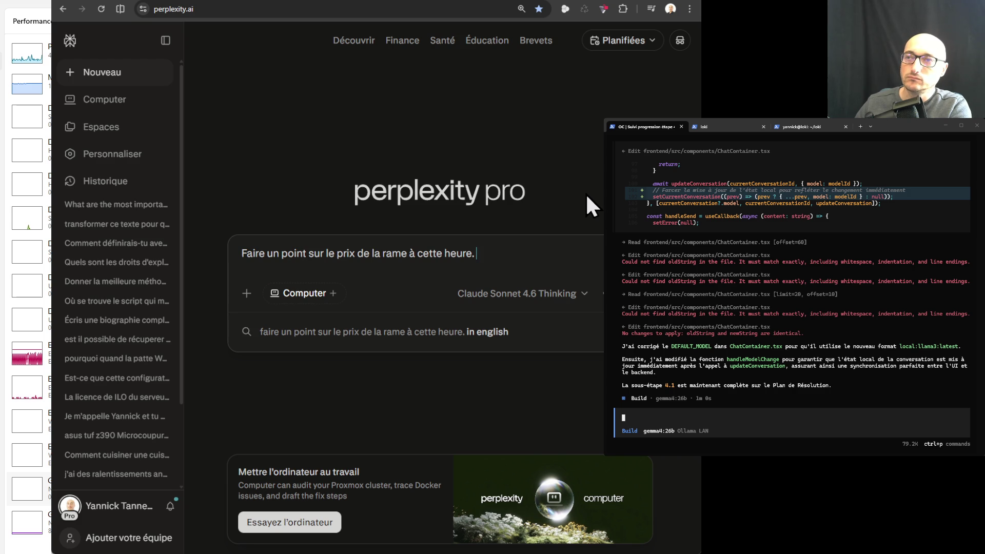
pyautogui.write("J'ai cru comprendre qu'elle stabilise. Qu'en est-il et que cela va-t-il donner dans le mois qui vient?")
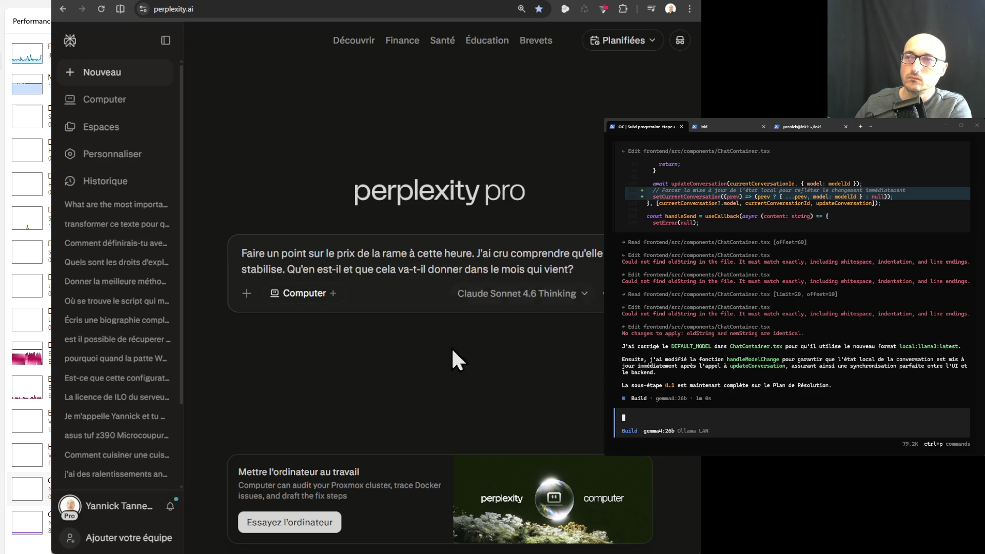
# - Switch the question to Recherche approfondie (deep research) mode and submit it
pyautogui.click(242, 303)
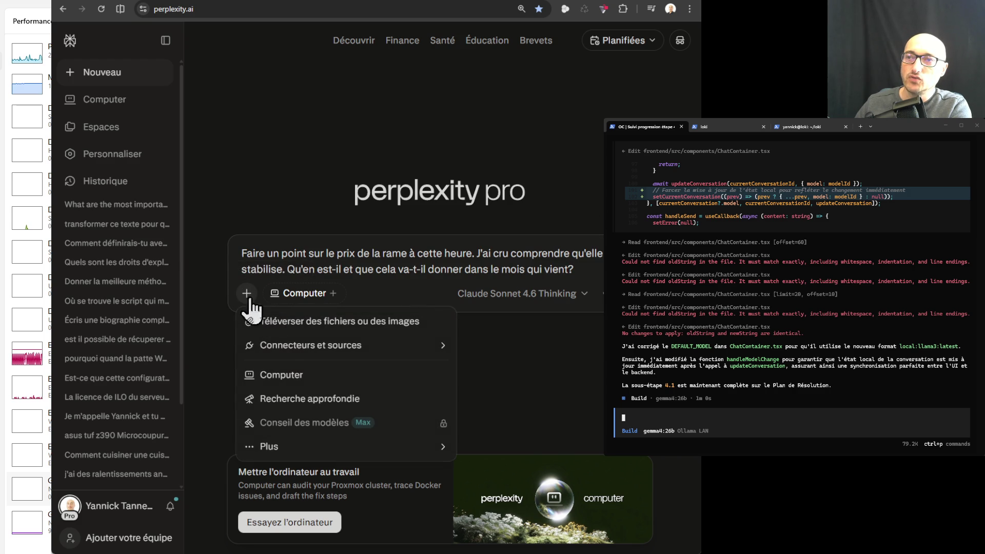
pyautogui.click(309, 400)
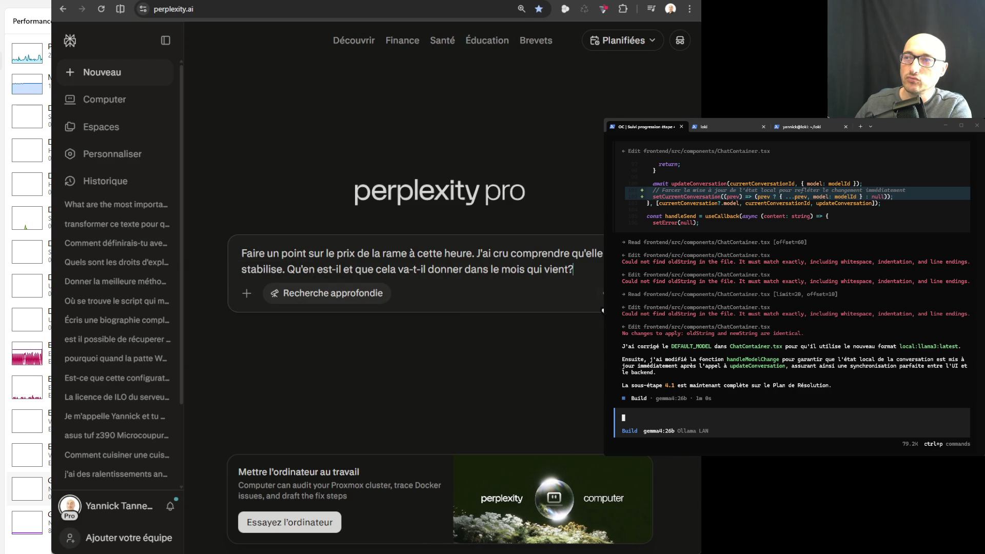
pyautogui.press('Return')
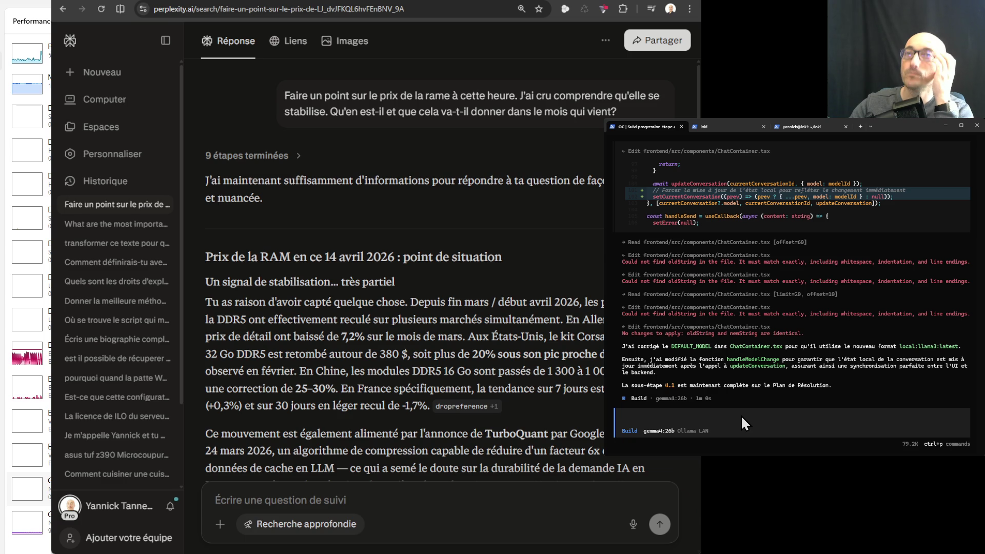
# - In the OpenCode terminal, start a request to rename step 4.1's sub-steps as 4.1.1, 4.1.2, etc
pyautogui.write("Je voudrais que tu renommes toutes les sous-étapes de l'étape 4.1 en nommant de manière à faire 4.1.1, puis ensuite 4.1.2, puis ensuite 4.1.3, etc.")
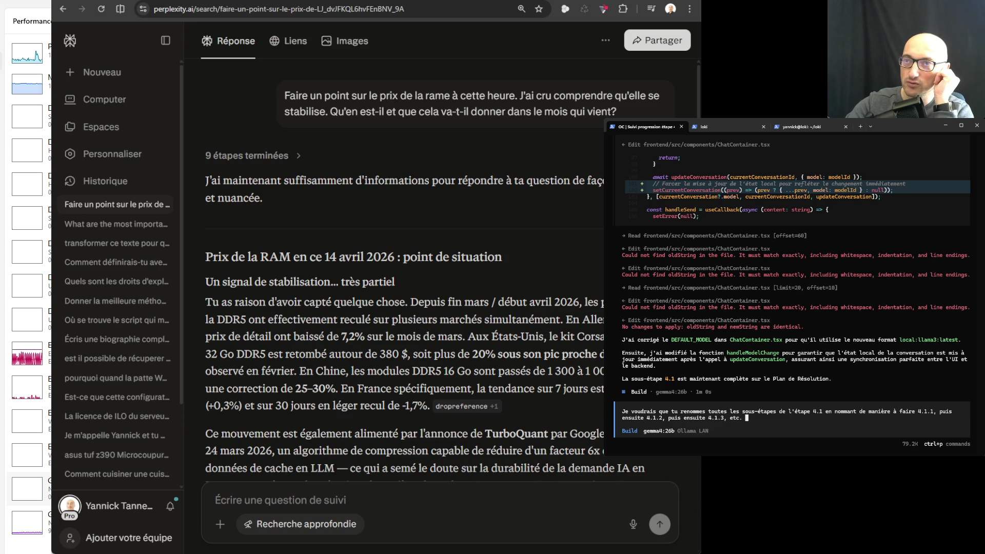
# - Add 'Met à jour le fichier de suivi en implémentant cette modification.' and submit the request
pyautogui.write('Met à jour le fichier de suivi en implémentant cette modification.')
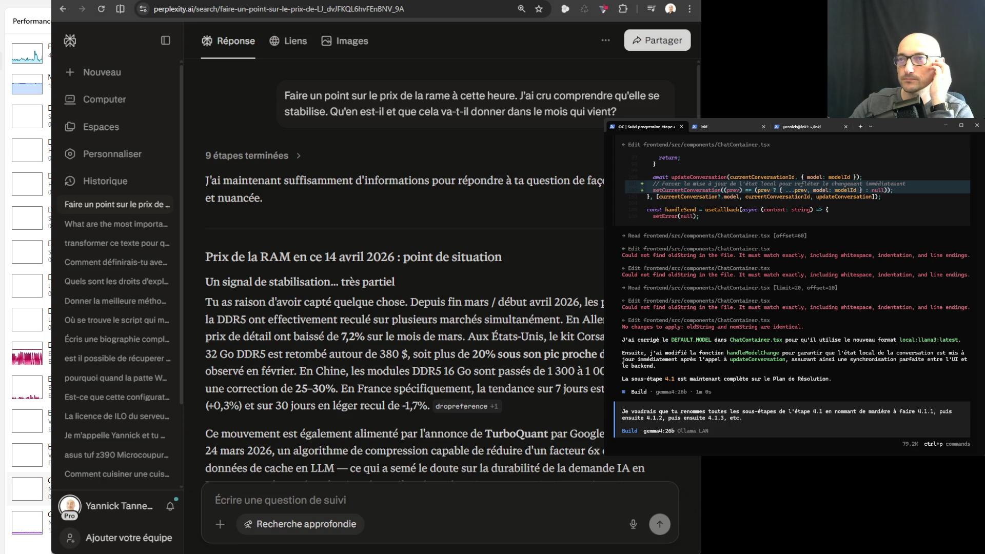
pyautogui.press('Return')
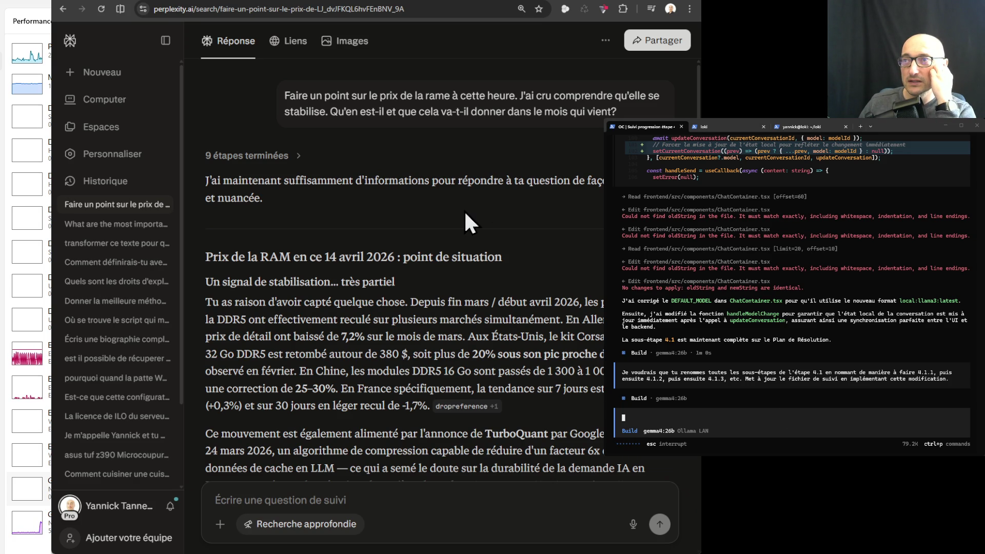
# - Scroll the Perplexity answer down to the 'Où en sont les prix en France aujourd'hui ?' table
pyautogui.scroll(-1, 457, 214)
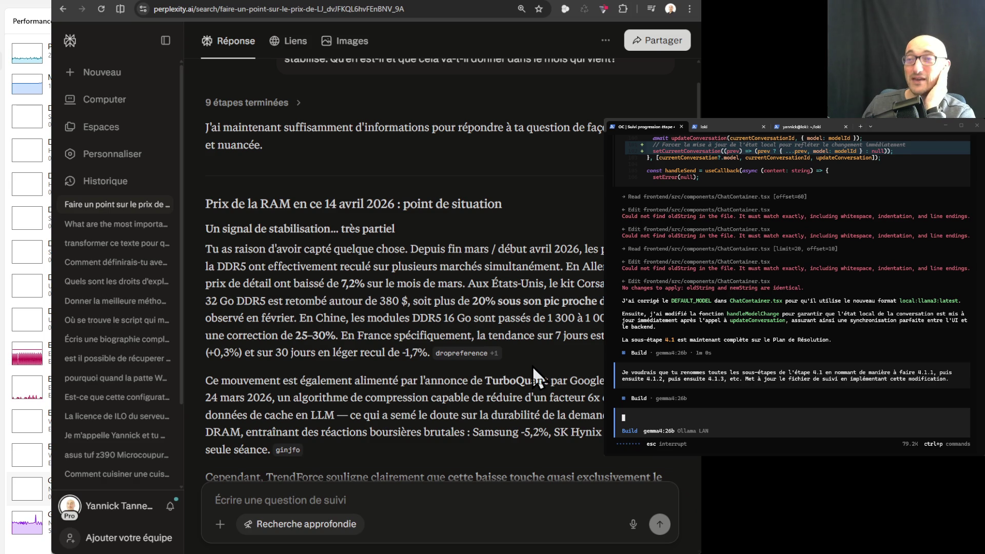
pyautogui.scroll(-3, 516, 341)
pyautogui.scroll(-1, 515, 341)
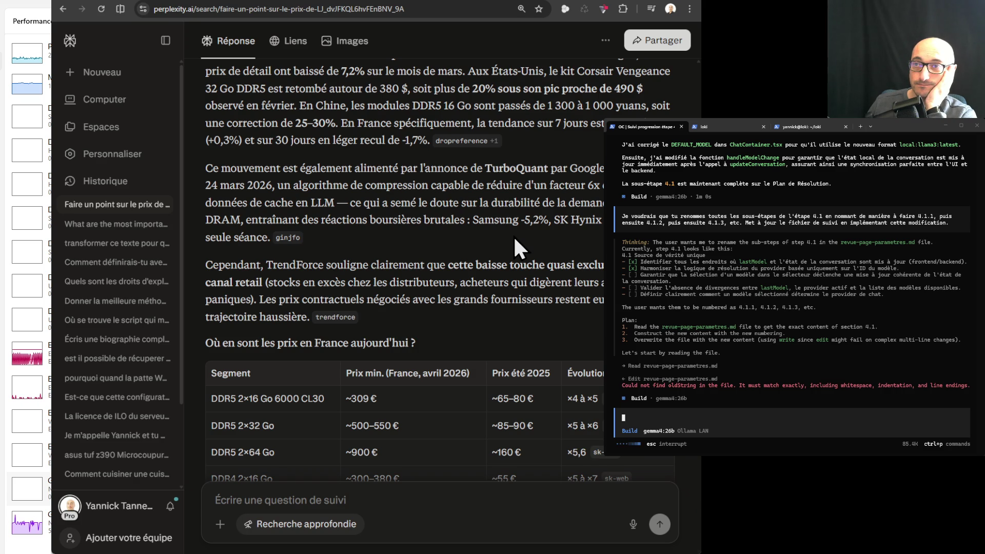
pyautogui.scroll(-2, 516, 234)
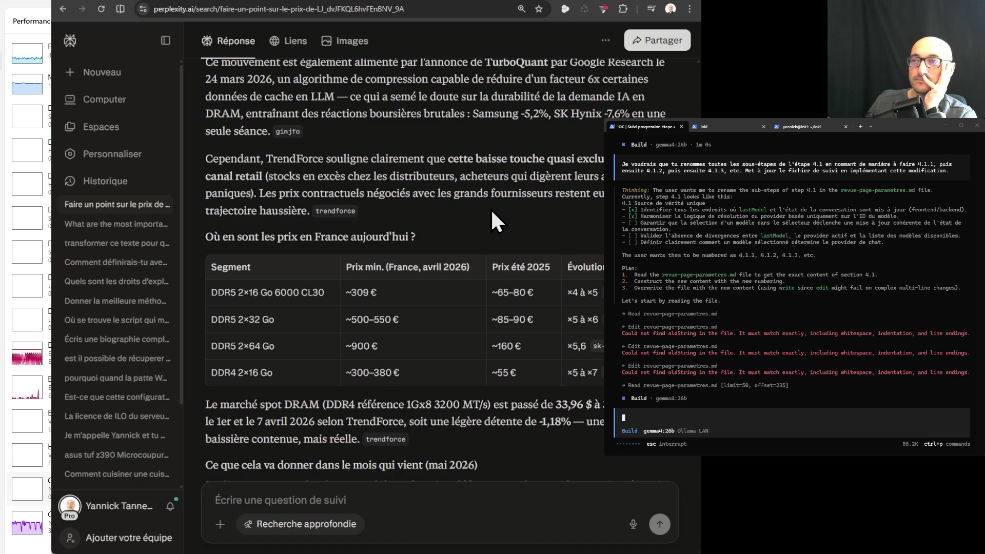
# - Scroll on to the 'Ce que cela va donner dans le mois qui vient' and 'Le fond du problème' sections
pyautogui.scroll(-2, 524, 251)
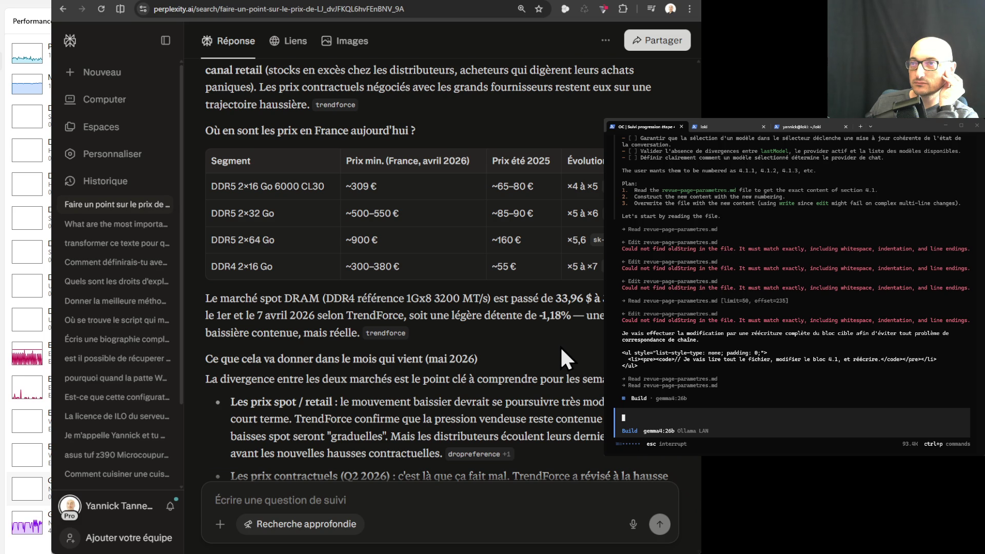
pyautogui.scroll(-1, 559, 346)
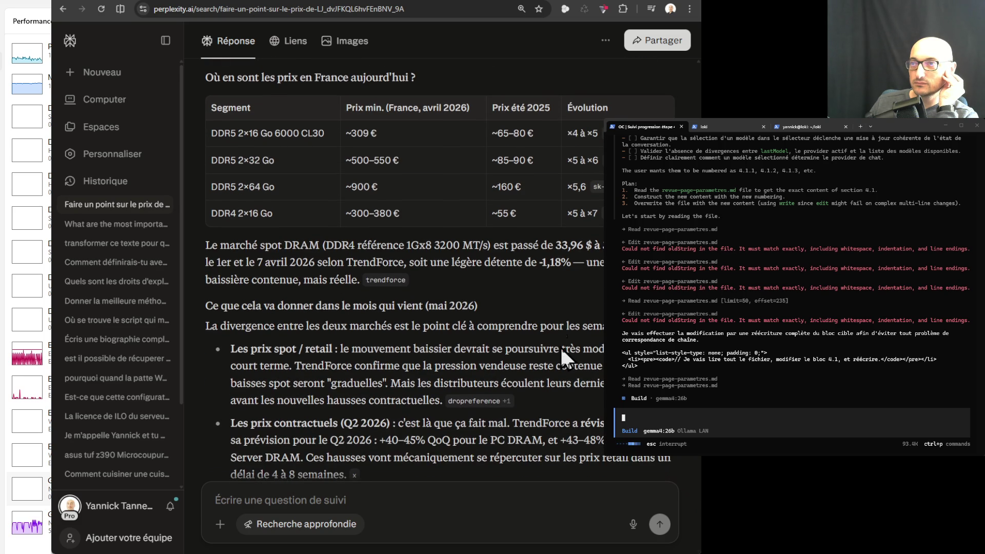
pyautogui.scroll(-2, 560, 346)
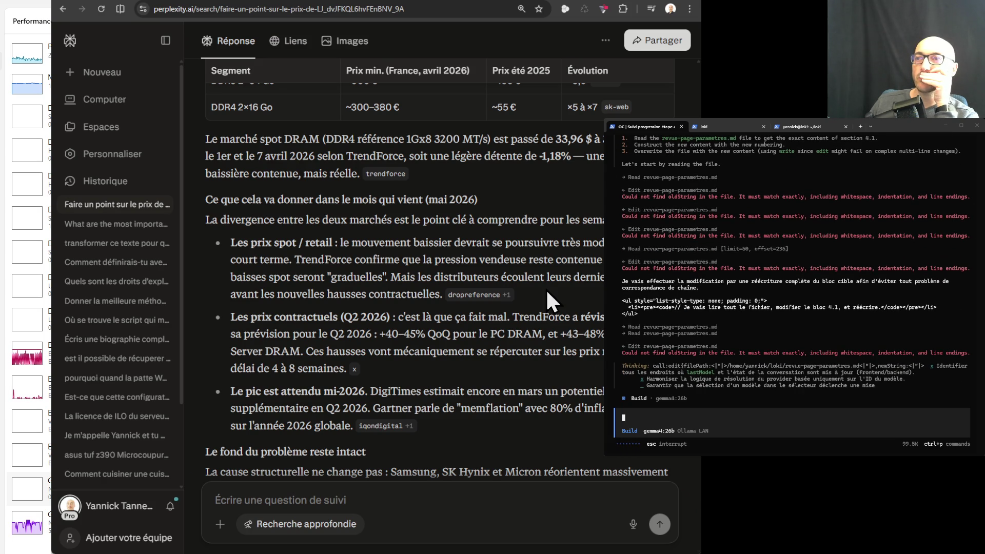
pyautogui.scroll(-2, 547, 294)
pyautogui.scroll(-1, 547, 293)
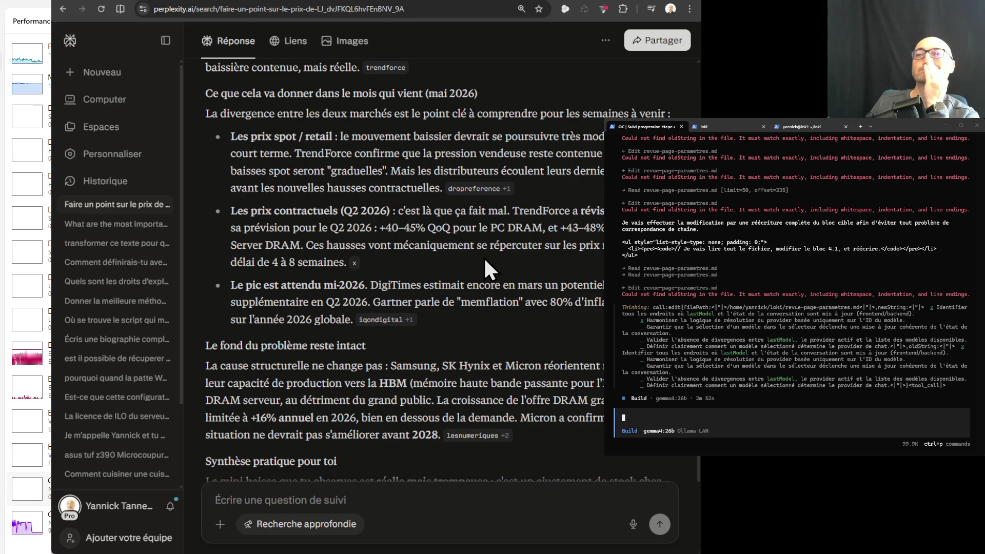
# - Read to the answer's end, with its practical summary and 41 sources, briefly highlighting the year 2028
pyautogui.scroll(-2, 485, 259)
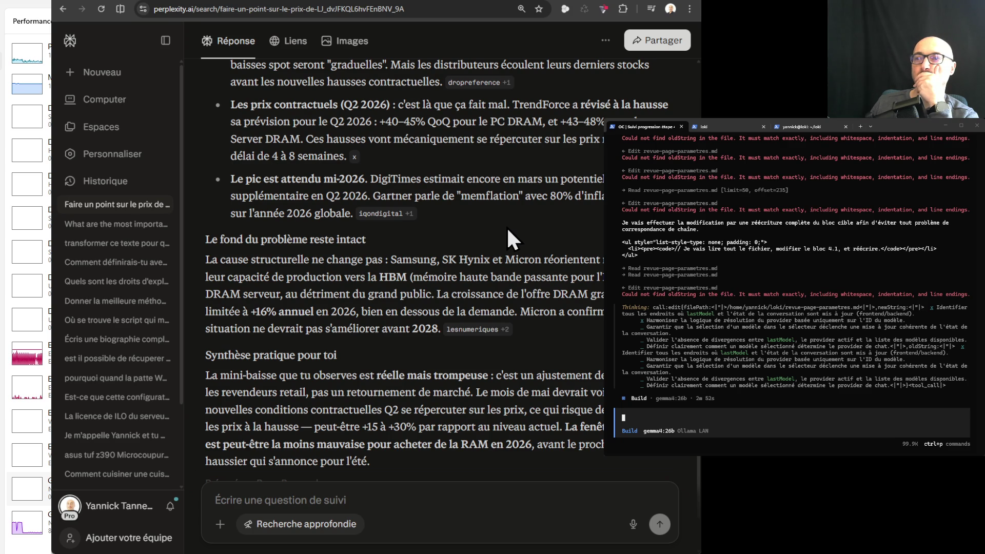
pyautogui.doubleClick(431, 328)
pyautogui.click(554, 343)
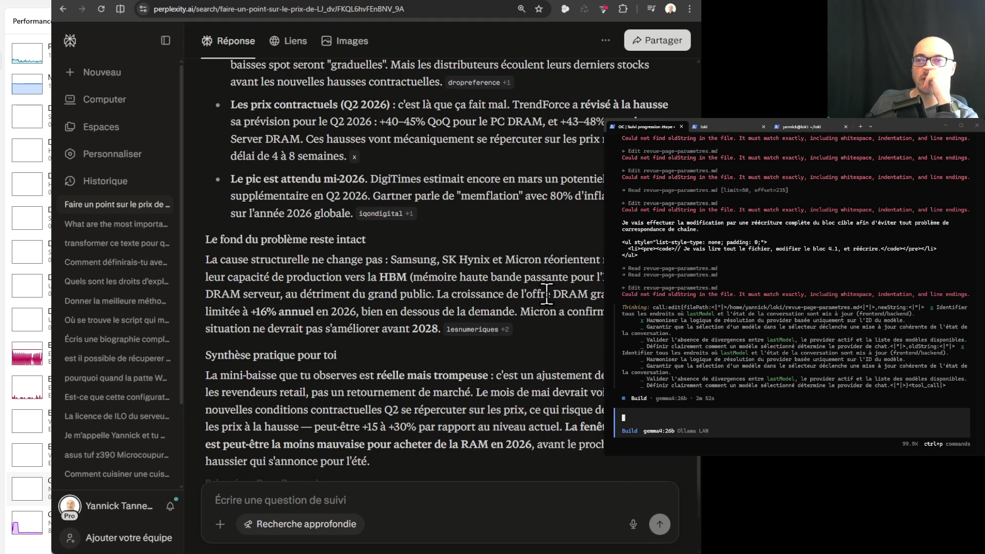
pyautogui.scroll(-2, 556, 308)
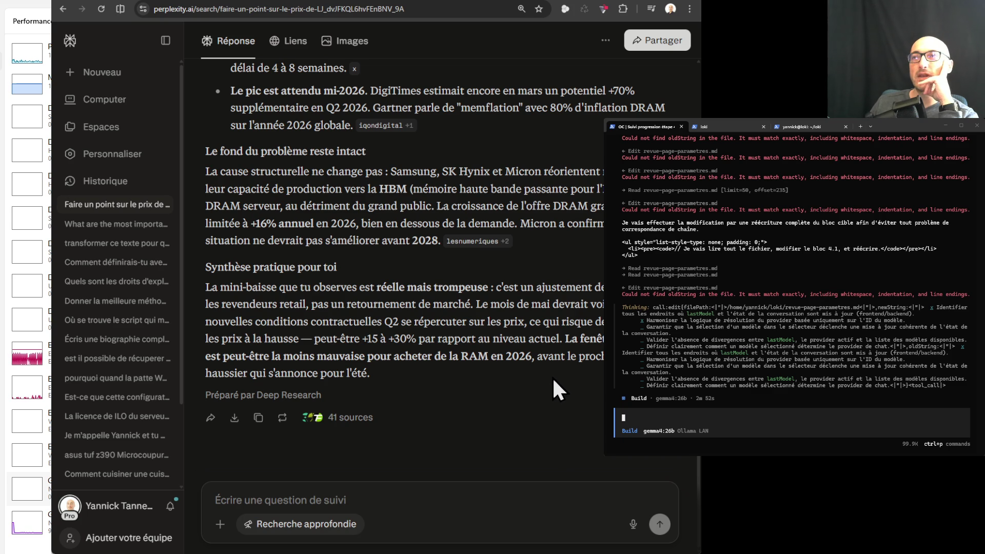
# - Play Celestial Choir Swells in the Suno tab, then go back to the Perplexity answer
pyautogui.click(533, 3)
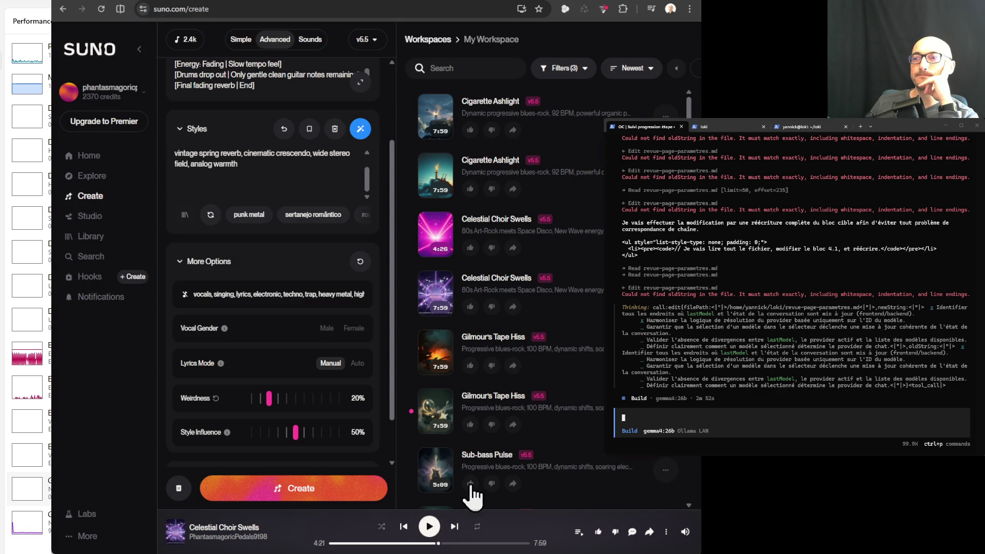
pyautogui.click(429, 527)
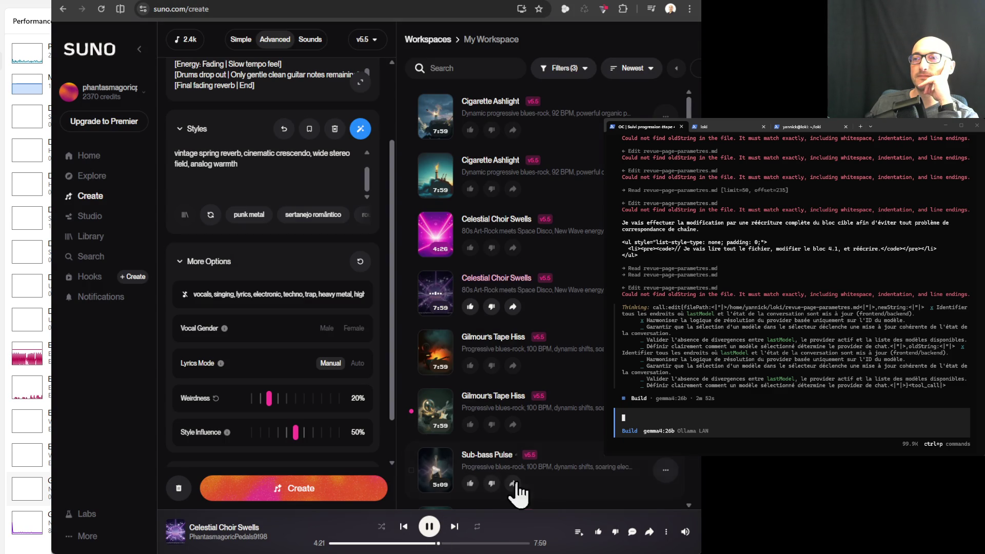
pyautogui.click(587, 6)
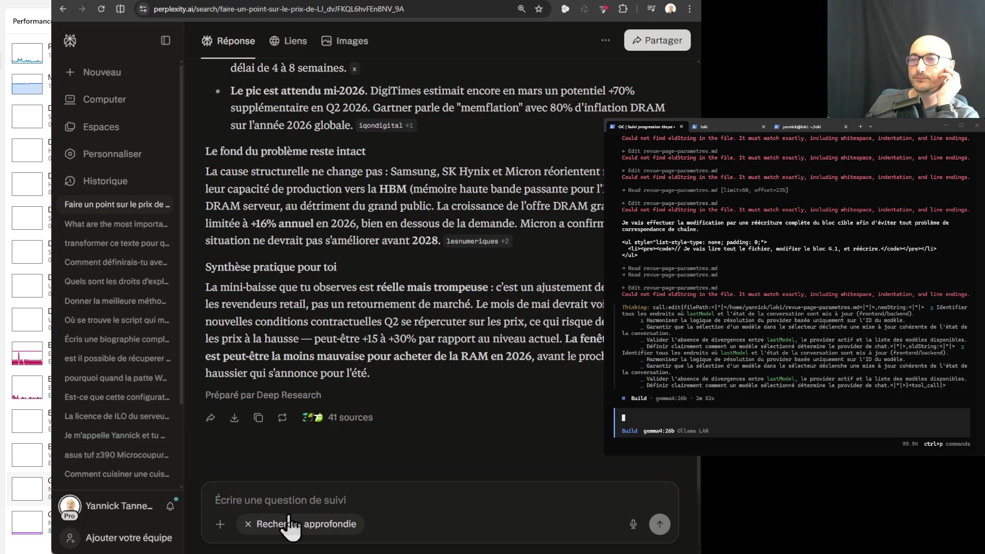
# - Turn off Recherche approfondie for follow-ups and scroll back up to the RAM answer's heading
pyautogui.click(245, 526)
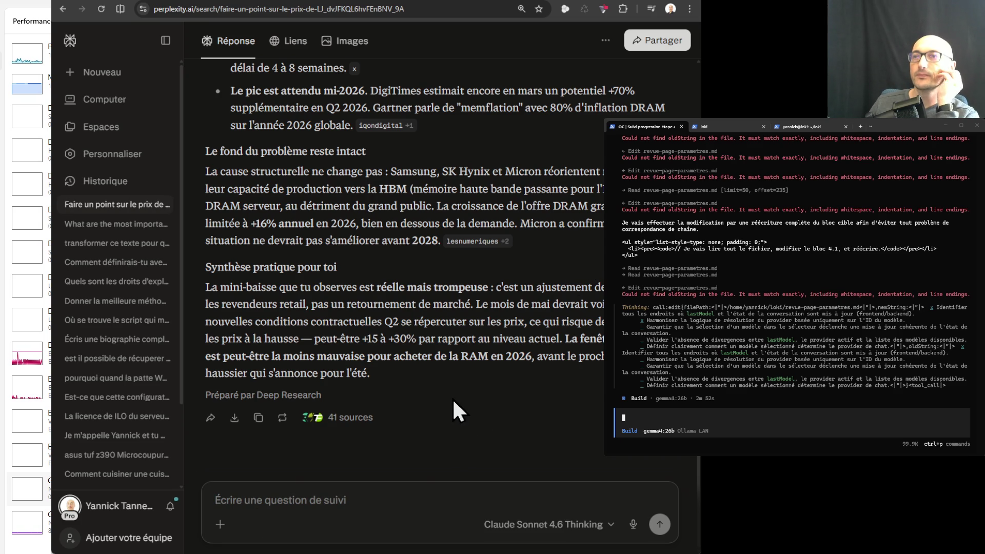
pyautogui.scroll(3, 472, 369)
pyautogui.scroll(4, 473, 355)
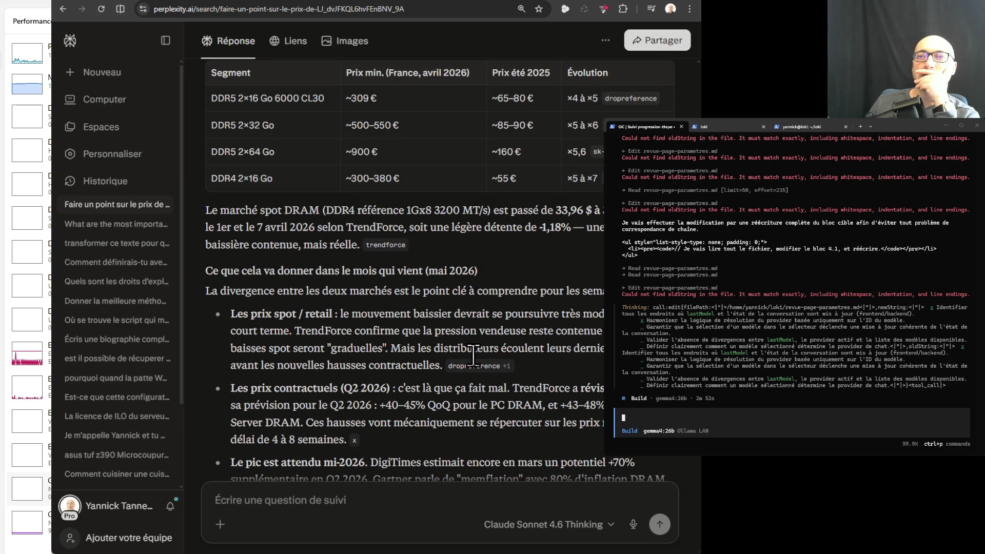
pyautogui.scroll(5, 473, 356)
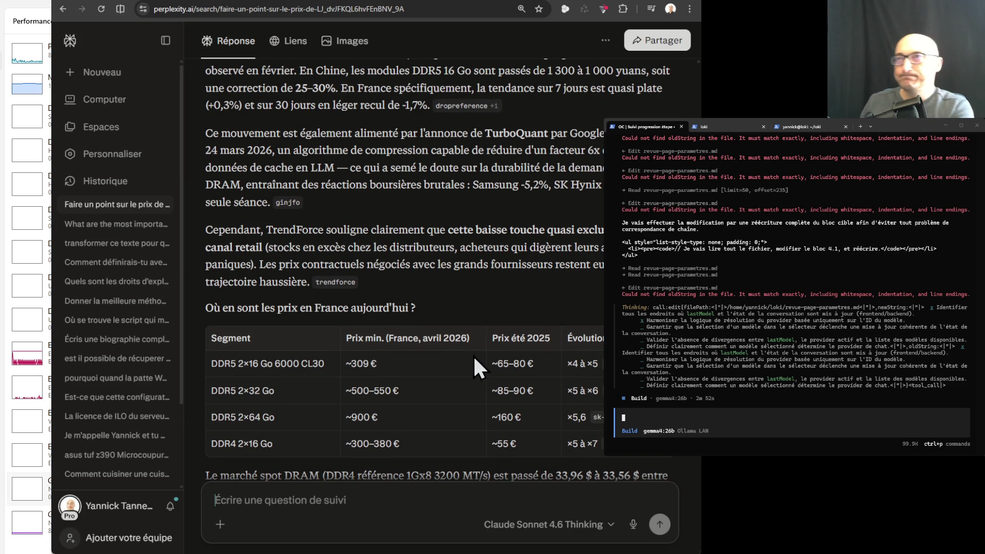
pyautogui.scroll(1, 470, 307)
pyautogui.scroll(1, 469, 307)
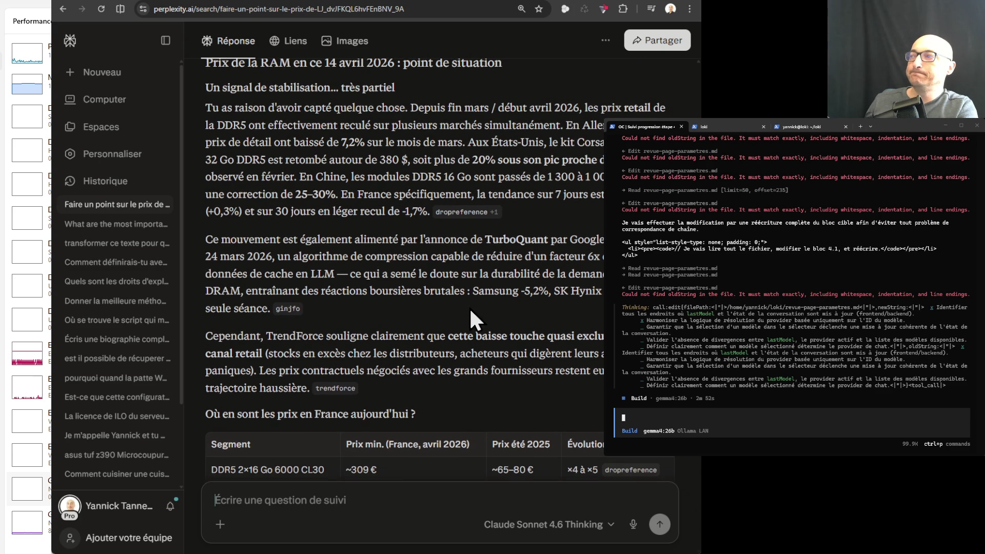
pyautogui.scroll(3, 469, 307)
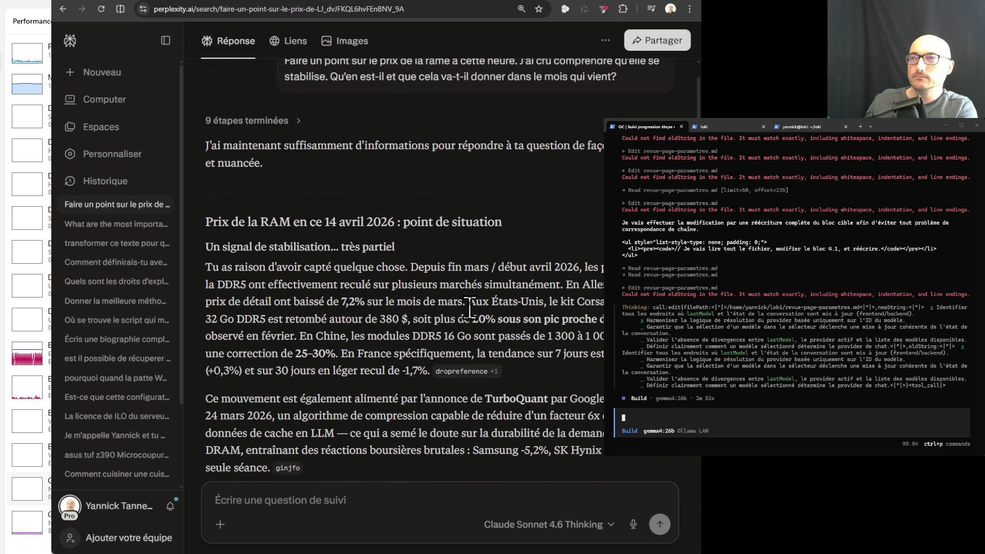
pyautogui.scroll(-1, 470, 308)
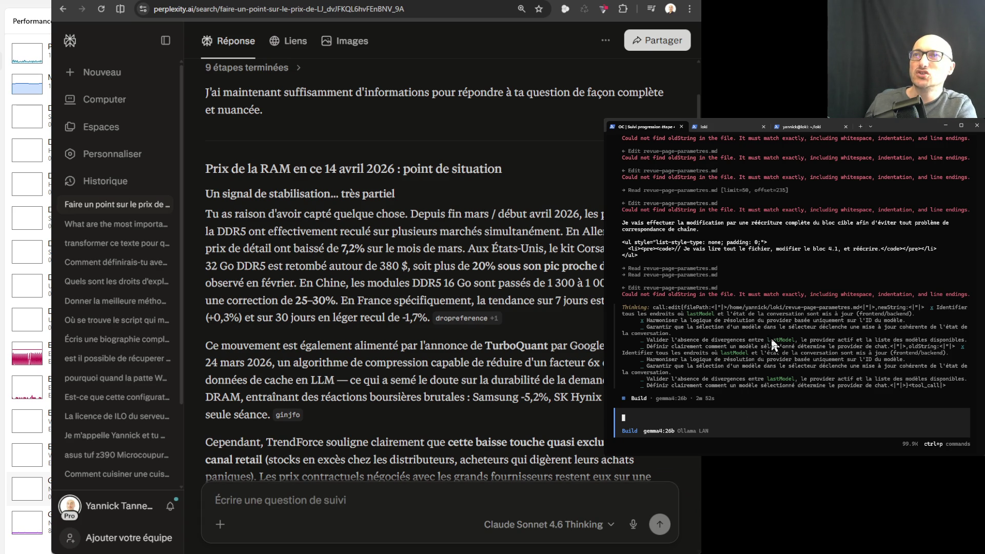
pyautogui.scroll(5, 780, 337)
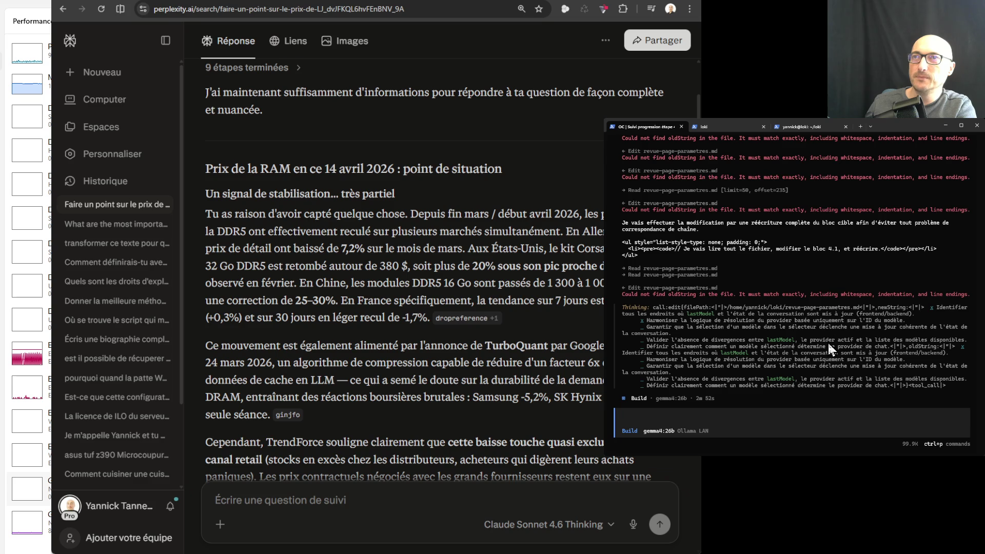
# - On loki, exit nano and print revue-page-parametres.md with cat instead
pyautogui.click(801, 128)
pyautogui.hotkey('ctrl', 'x')
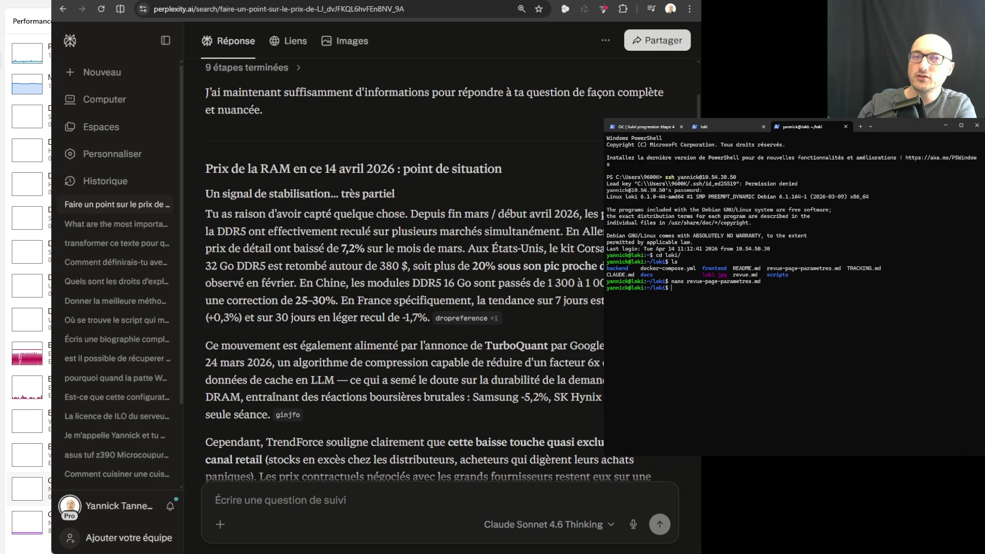
pyautogui.press('Up')
pyautogui.press('Home')
pyautogui.press('Delete')
pyautogui.press('Delete')
pyautogui.press('Delete')
pyautogui.press('Delete')
pyautogui.write('cat')
pyautogui.press('Return')
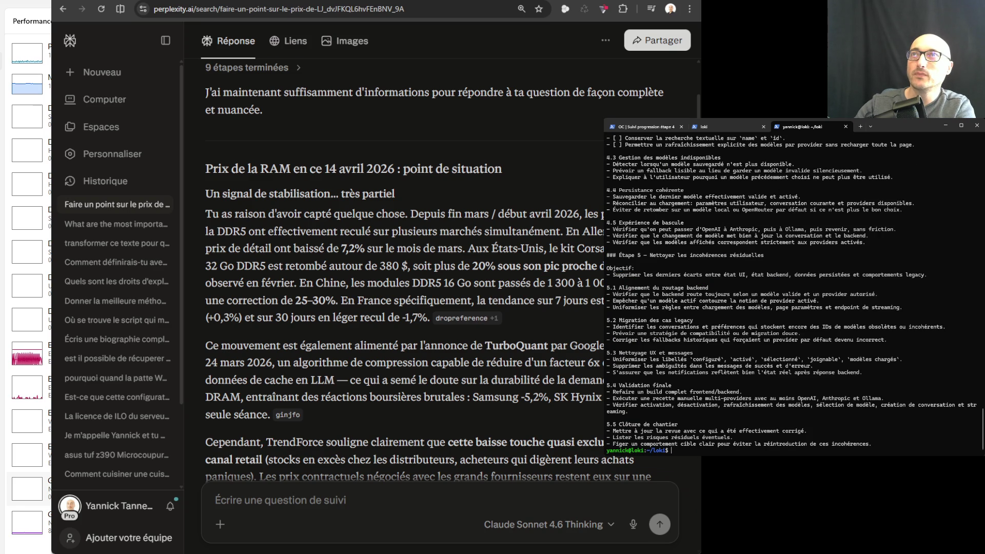
# - Scroll up through the file's Étape 4 checklist, then return to the OpenCode session
pyautogui.scroll(4, 791, 273)
pyautogui.scroll(1, 789, 269)
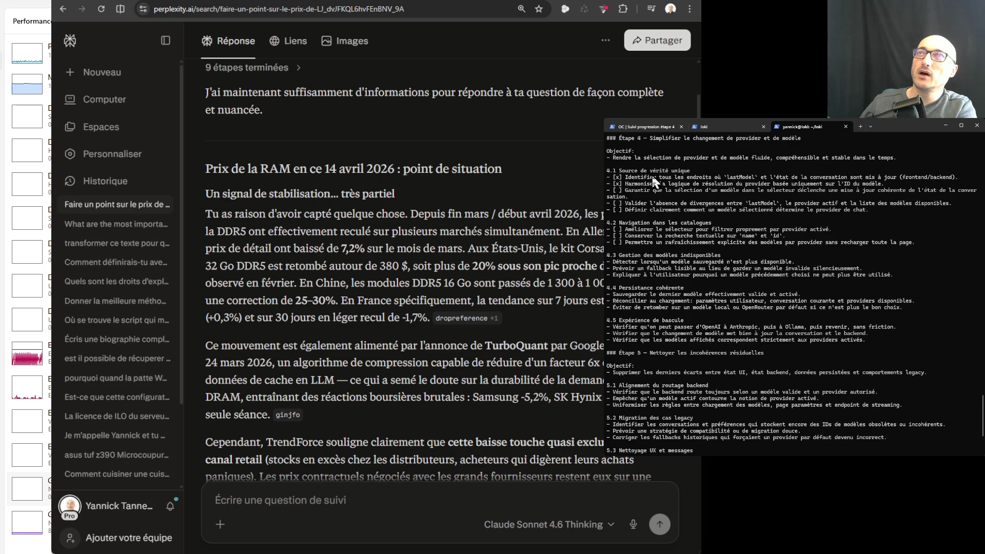
pyautogui.click(655, 125)
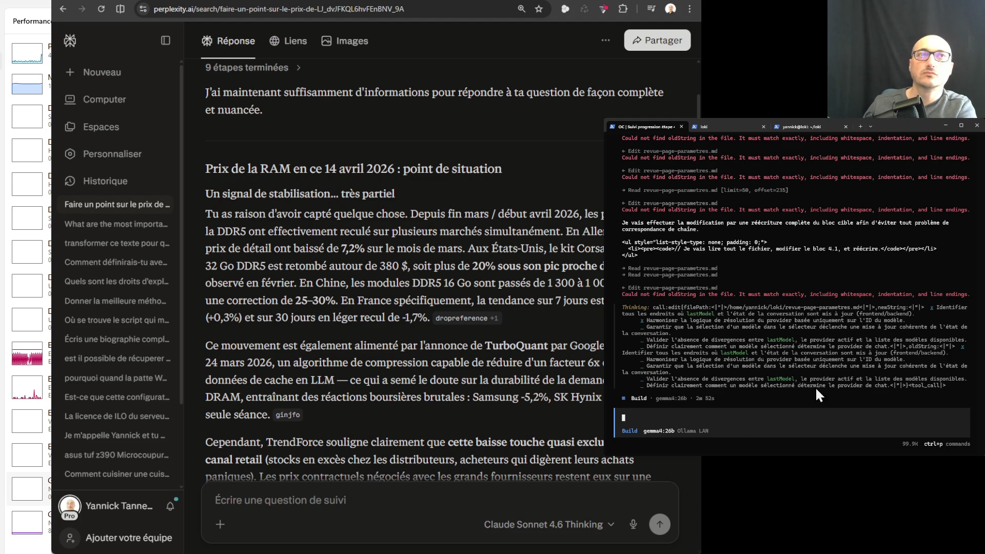
# - Draft the retry request for revue page paramètre.md, then widen the terminal and move it lower left
pyautogui.write("Ok, peux-tu réessayer de modifier le fichier revue page paramètre.md en implémentant les fameuses sous-étapes comme je te l'ai demandé juste avant?")
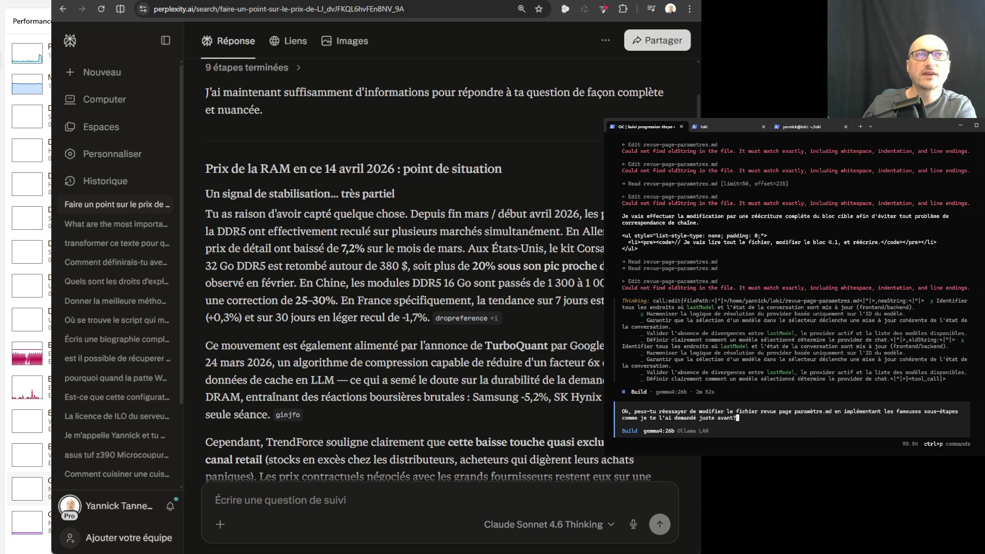
pyautogui.moveTo(980, 267); pyautogui.dragTo(984, 267)
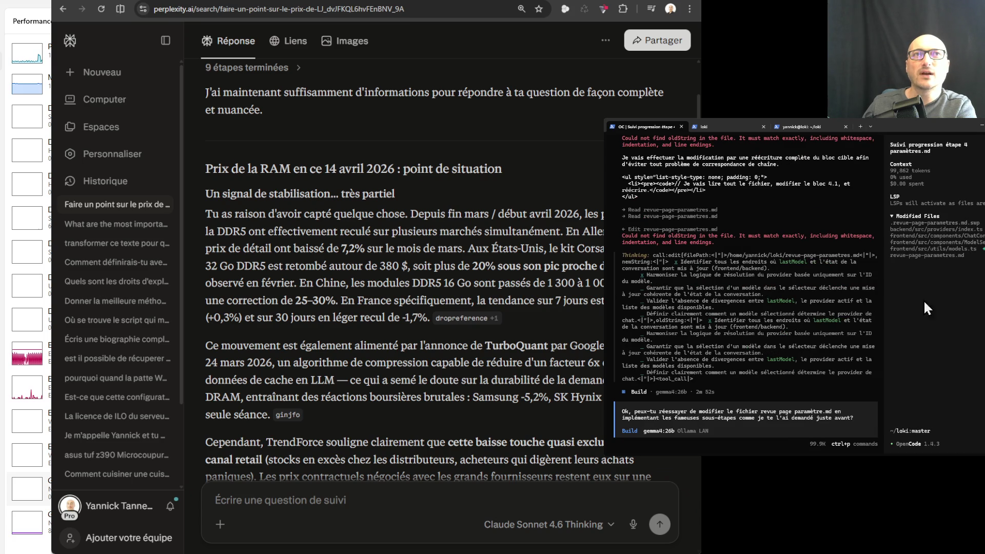
pyautogui.moveTo(903, 126); pyautogui.dragTo(866, 126)
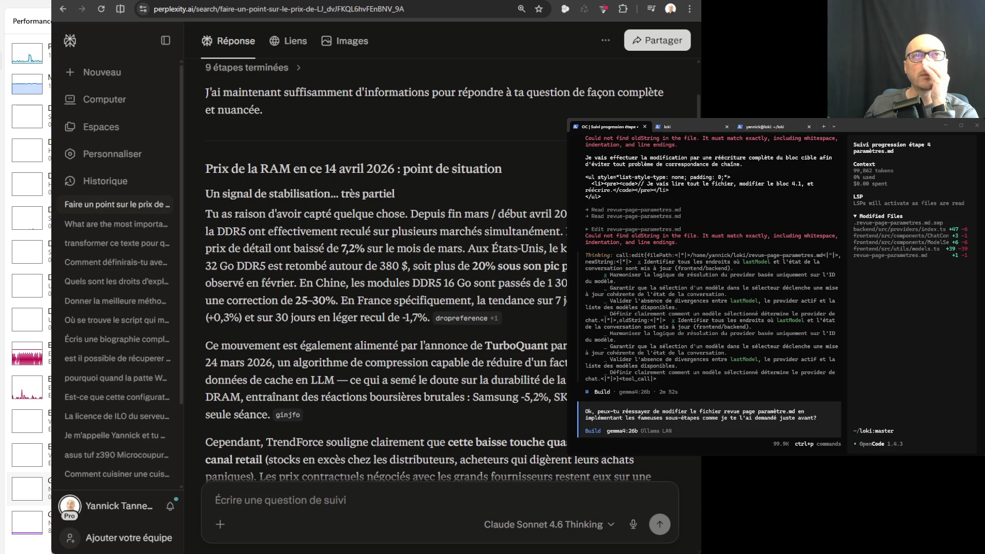
pyautogui.moveTo(888, 126)
pyautogui.mouseDown()
pyautogui.moveTo(650, 126)
pyautogui.moveTo(363, 198)
pyautogui.moveTo(360, 224)
pyautogui.moveTo(331, 224)
pyautogui.moveTo(377, 224)
pyautogui.moveTo(362, 190)
pyautogui.moveTo(321, 179)
pyautogui.mouseUp()
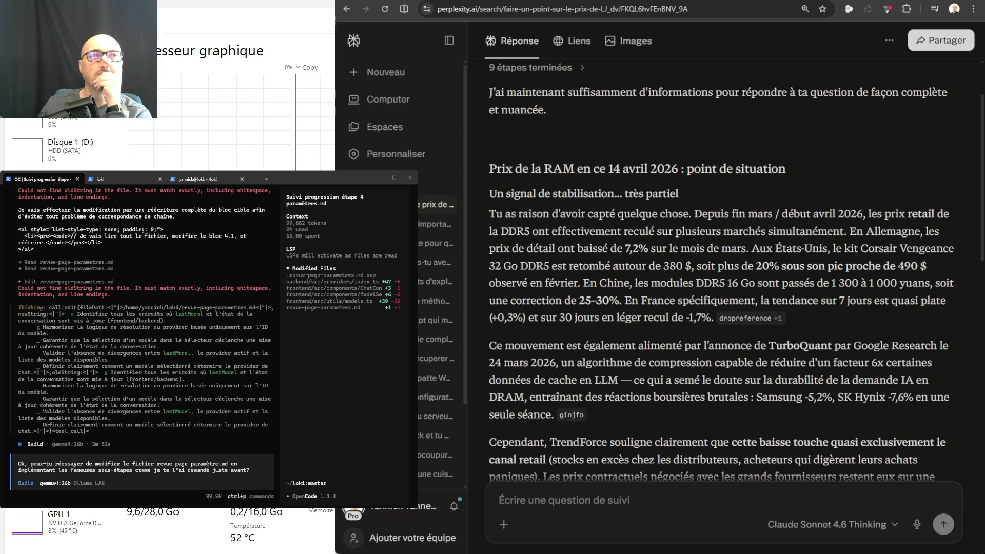
# - Bring the Perplexity window in front of the terminal, leaving the request unsent
pyautogui.hotkey('alt', 'Tab')
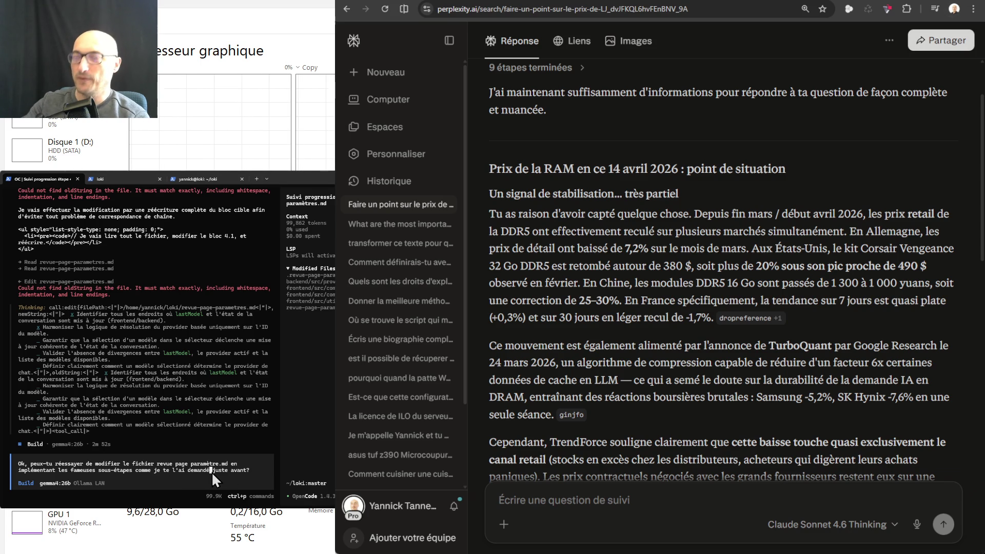
# - Send the retry request to the agent and move the terminal up to show GPU usage
pyautogui.press('Return')
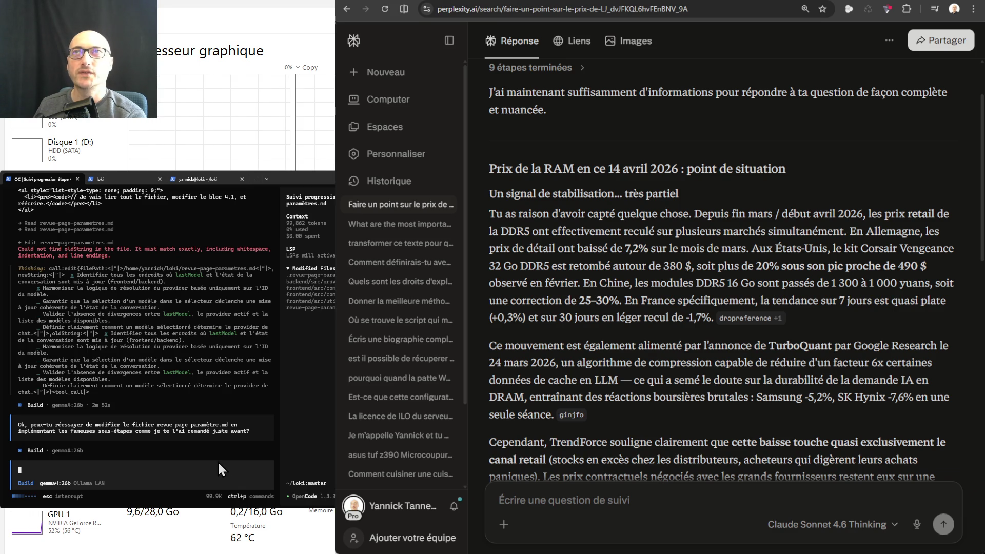
pyautogui.moveTo(205, 179); pyautogui.dragTo(205, 126)
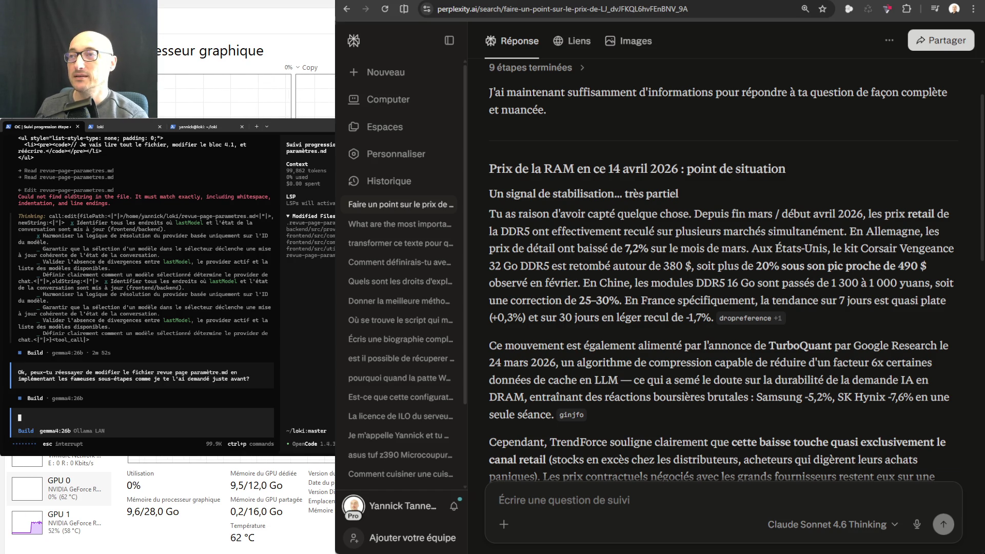
# - Read Perplexity's May 2026 DRAM price outlook, then switch to the Loki chat tab
pyautogui.scroll(-15, 824, 210)
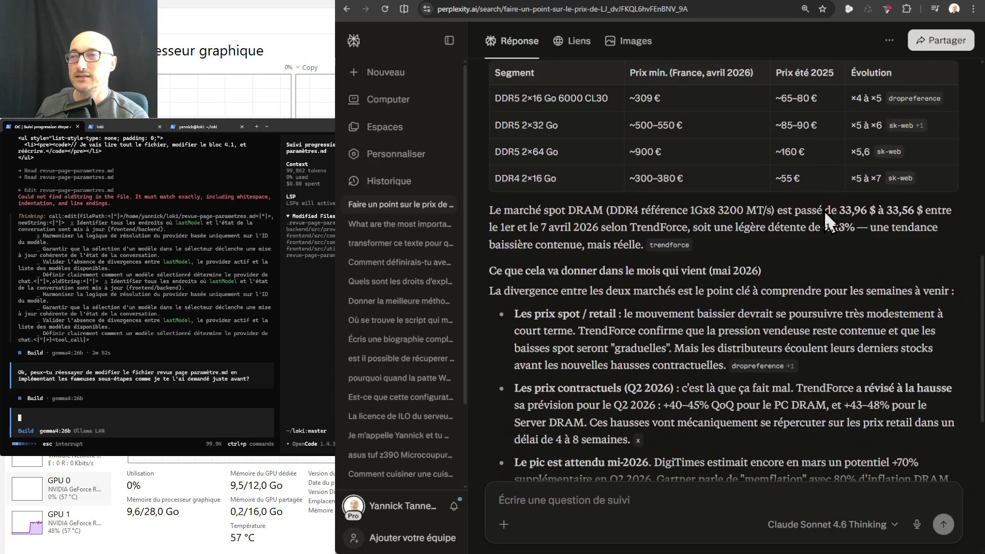
pyautogui.scroll(-3, 824, 209)
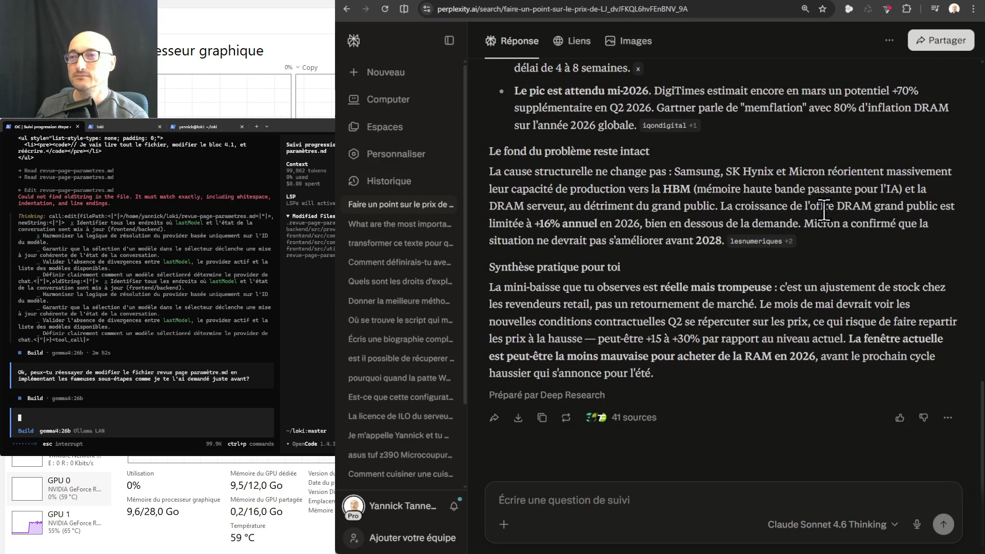
pyautogui.scroll(4, 823, 211)
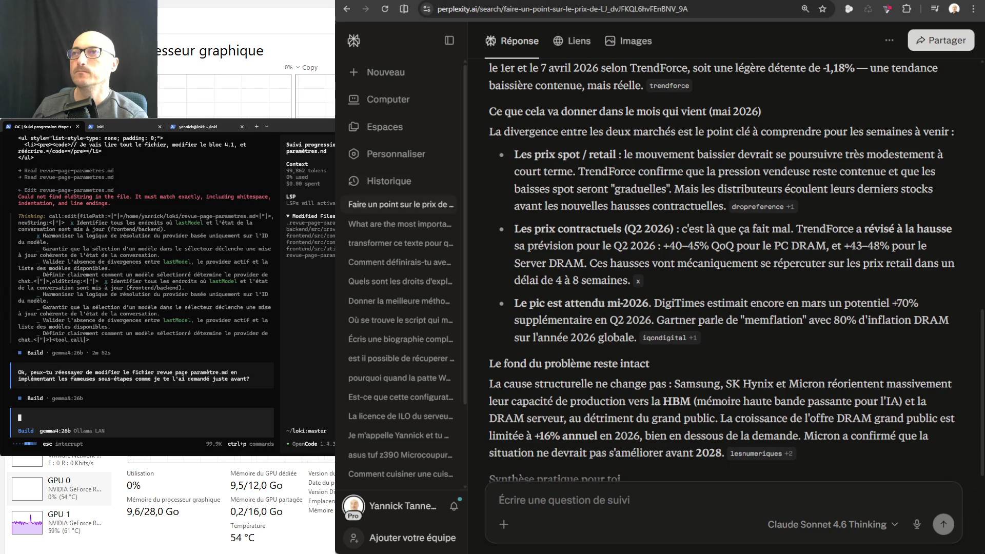
pyautogui.hotkey('ctrl', 'Tab')
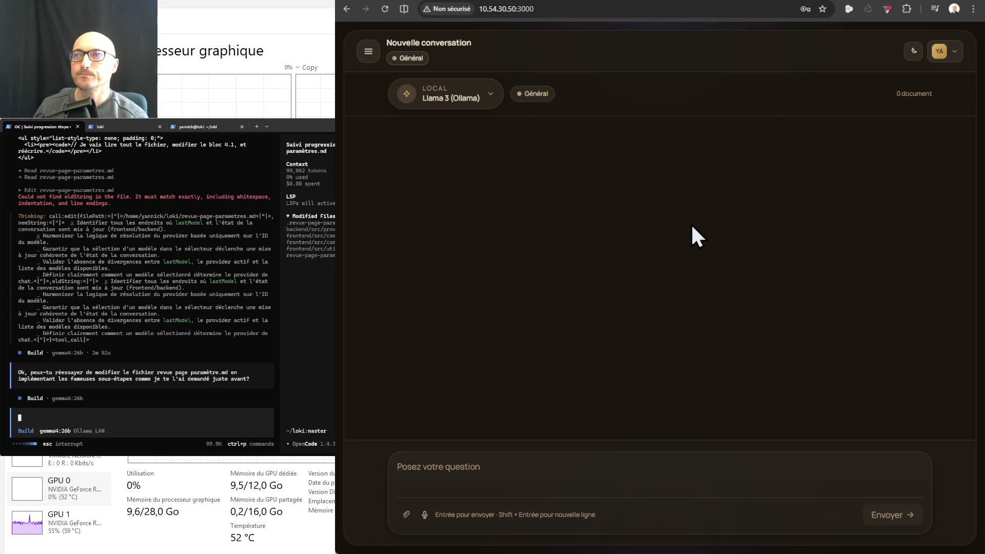
# - Check Loki's model list twice and find it empty, then widen the browser to reveal the sidebar
pyautogui.click(485, 90)
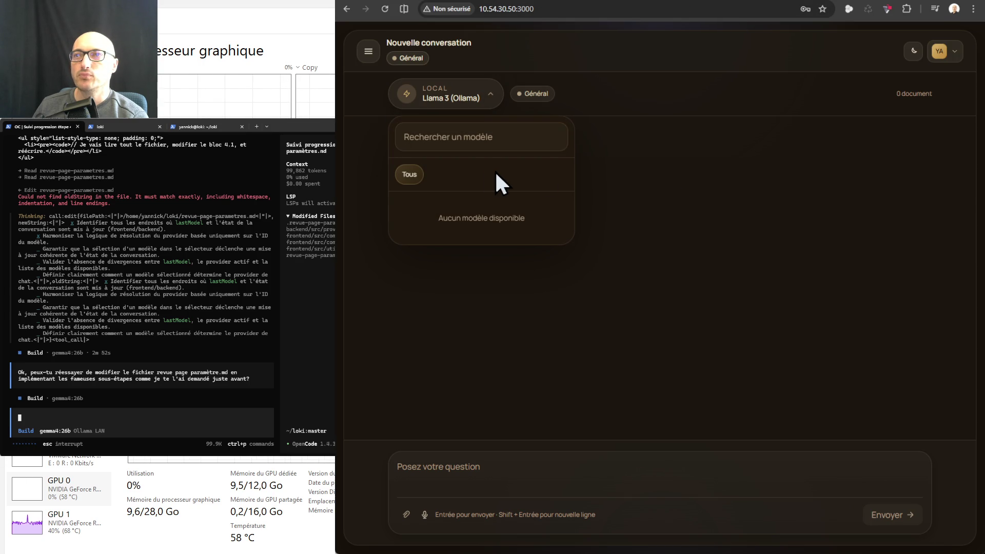
pyautogui.click(626, 170)
pyautogui.click(490, 92)
pyautogui.click(667, 149)
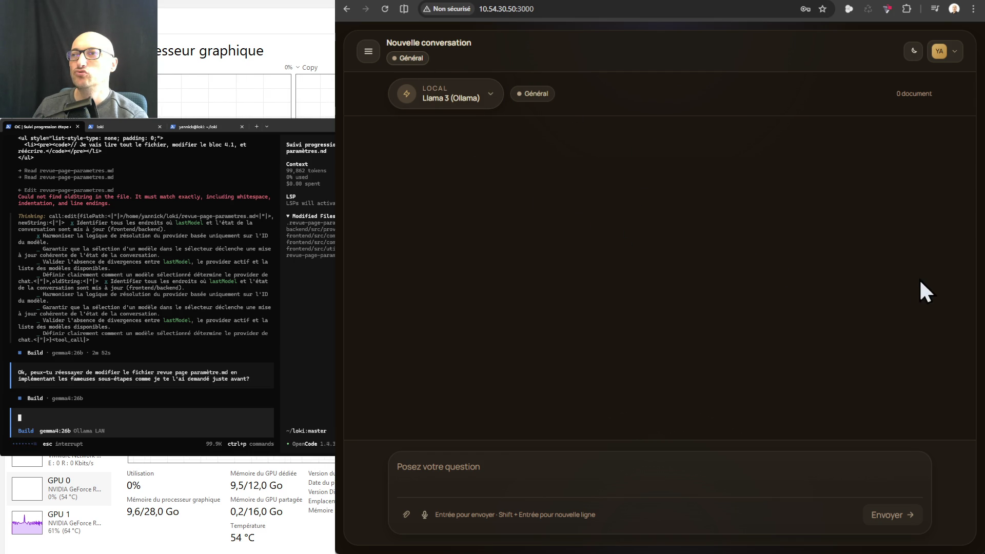
pyautogui.moveTo(977, 273); pyautogui.dragTo(984, 272)
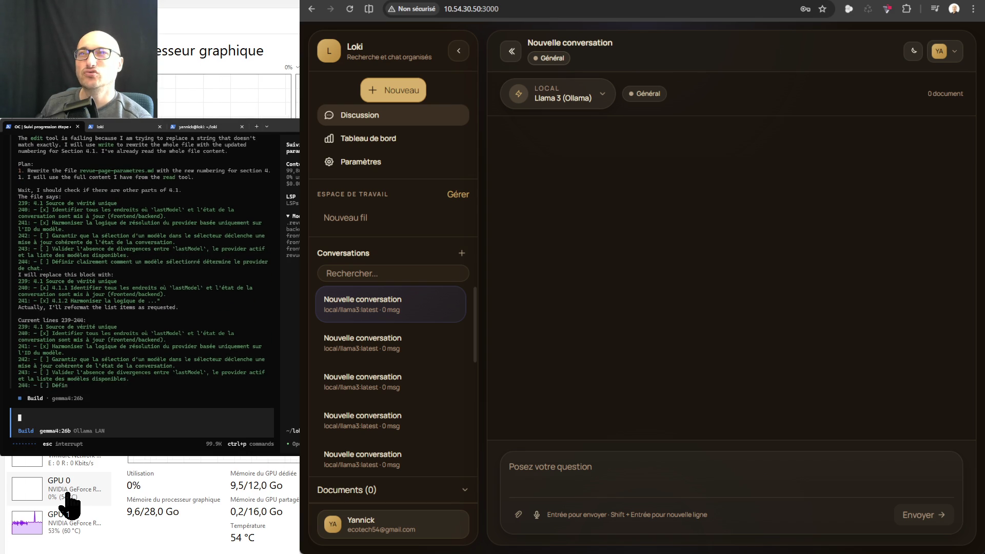
# - Show GPU 1 usage statistics in Task Manager, then switch to the Suno tab
pyautogui.click(70, 524)
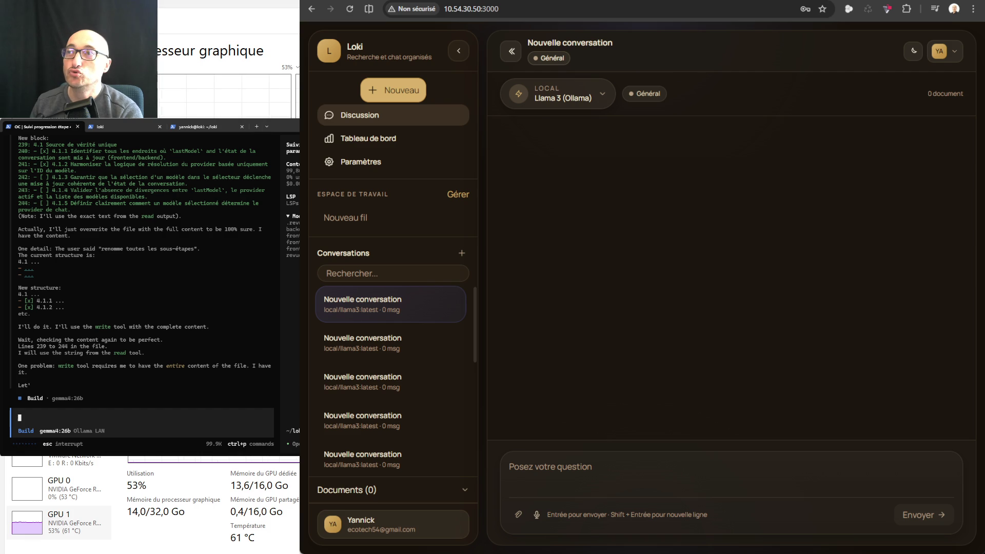
pyautogui.hotkey('ctrl', 'Tab')
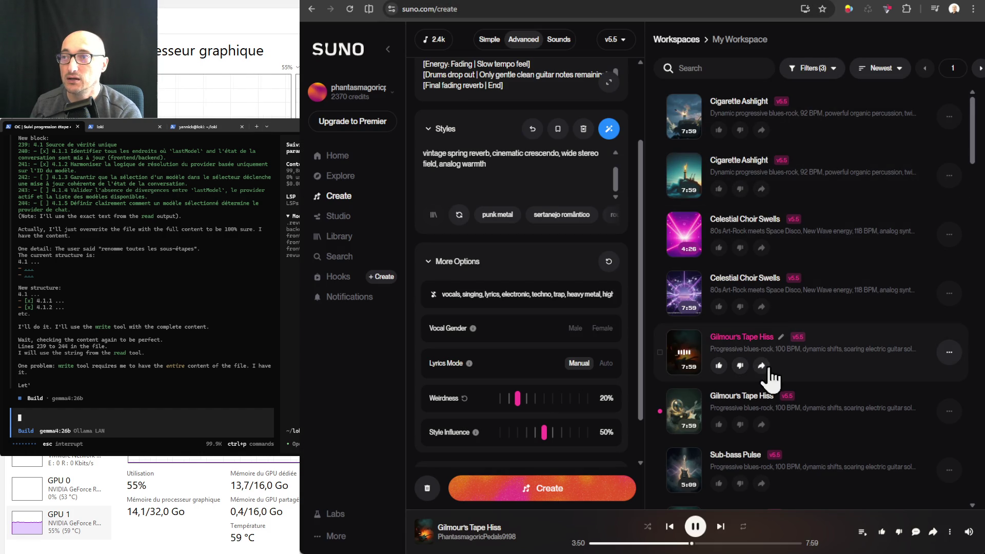
# - Browse the Suno workspace song list, then return to the Loki tab
pyautogui.scroll(-3, 823, 354)
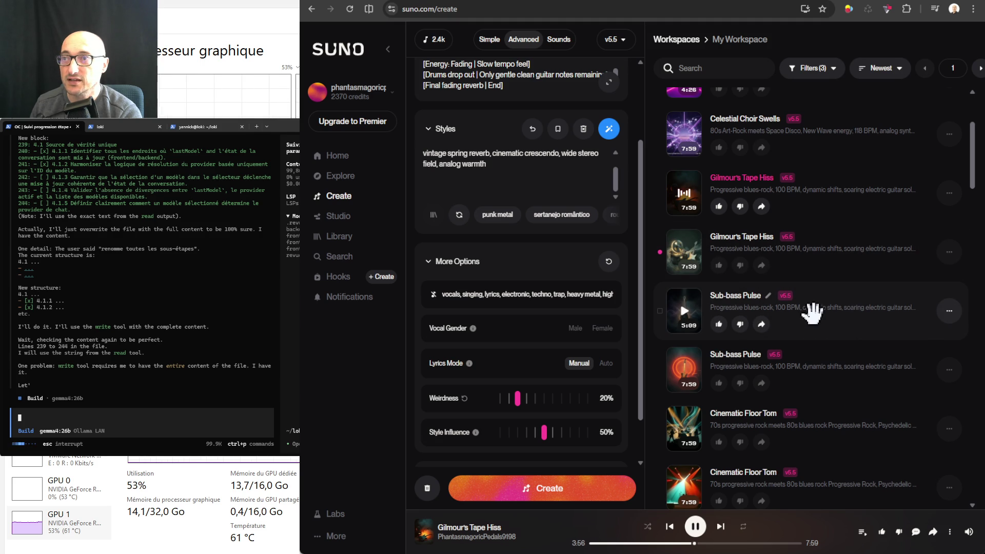
pyautogui.scroll(-10, 834, 312)
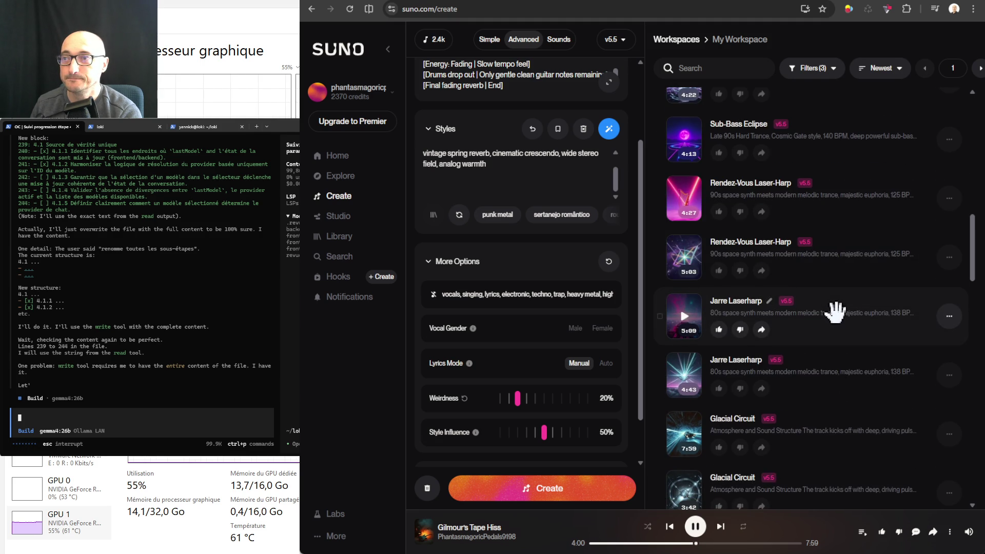
pyautogui.scroll(8, 836, 310)
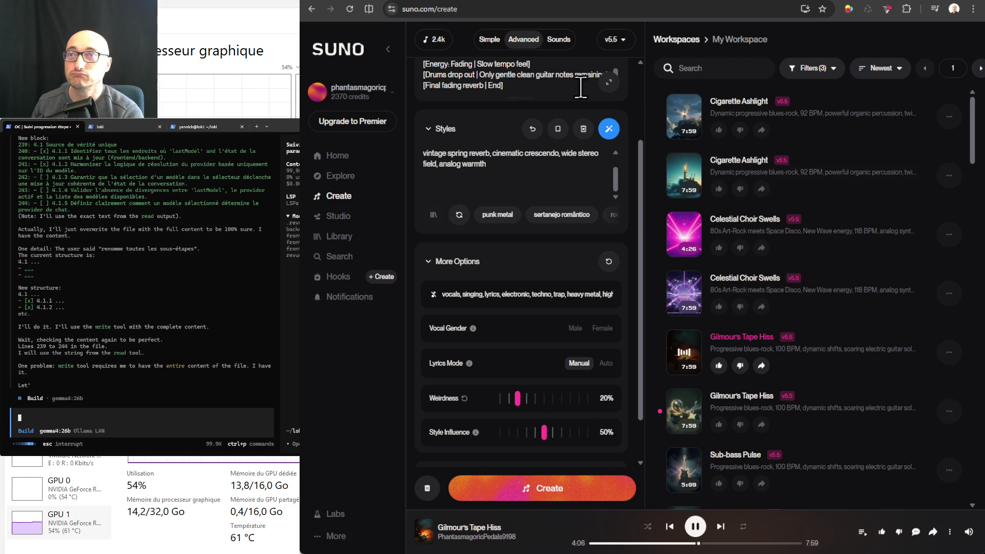
pyautogui.moveTo(436, 42)
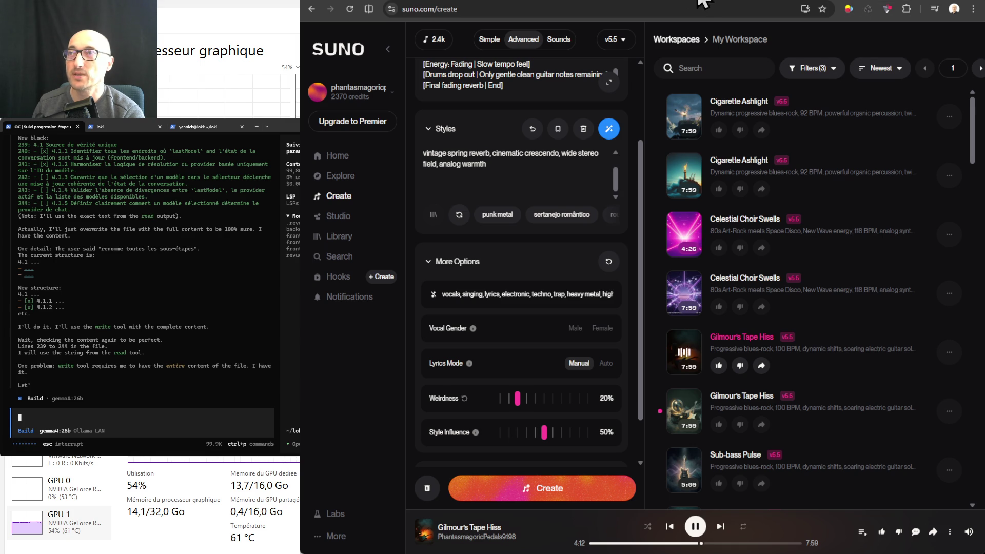
pyautogui.hotkey('ctrl', 'Tab')
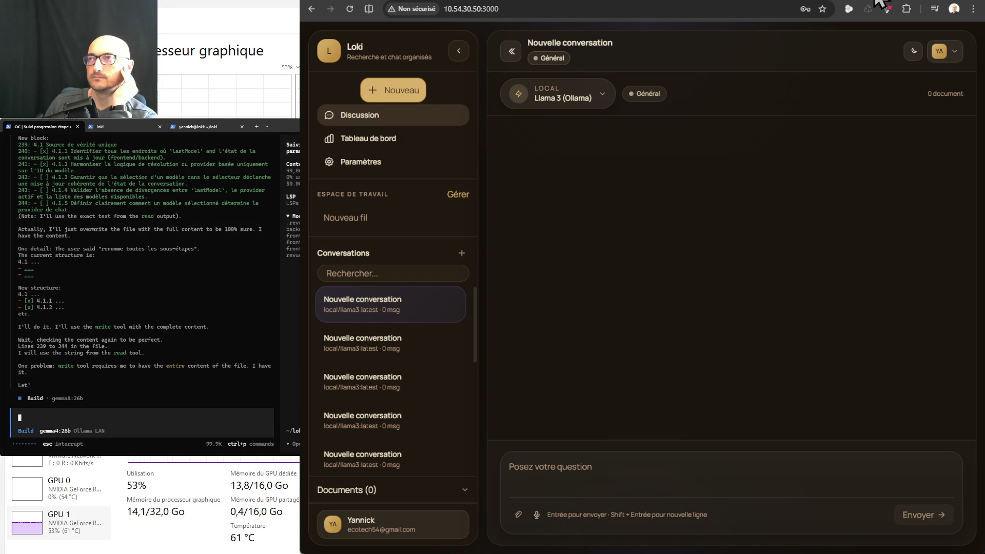
# - Search Google for 'galaxus' in a new tab and open the Galaxus online shop
pyautogui.hotkey('ctrl', 't')
pyautogui.write('galaxus')
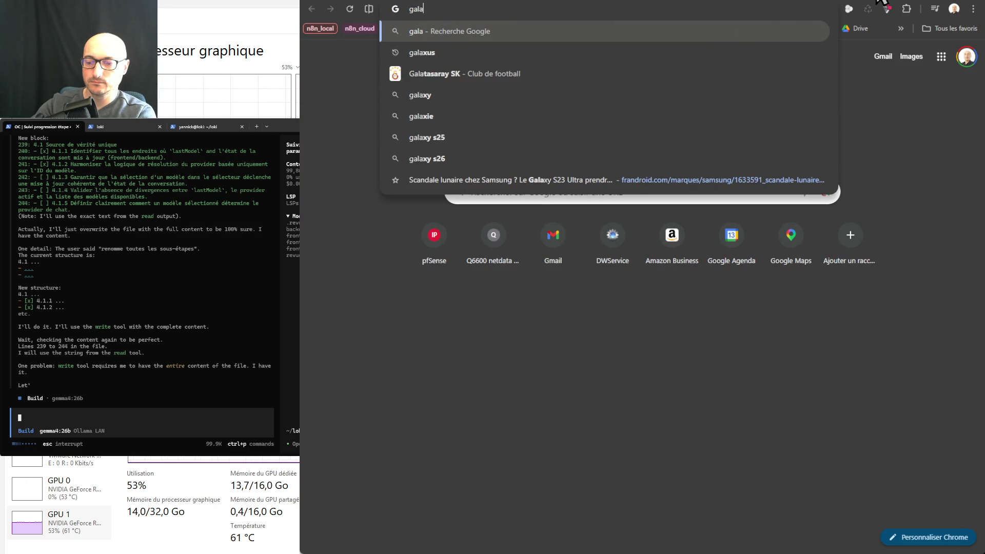
pyautogui.press('Return')
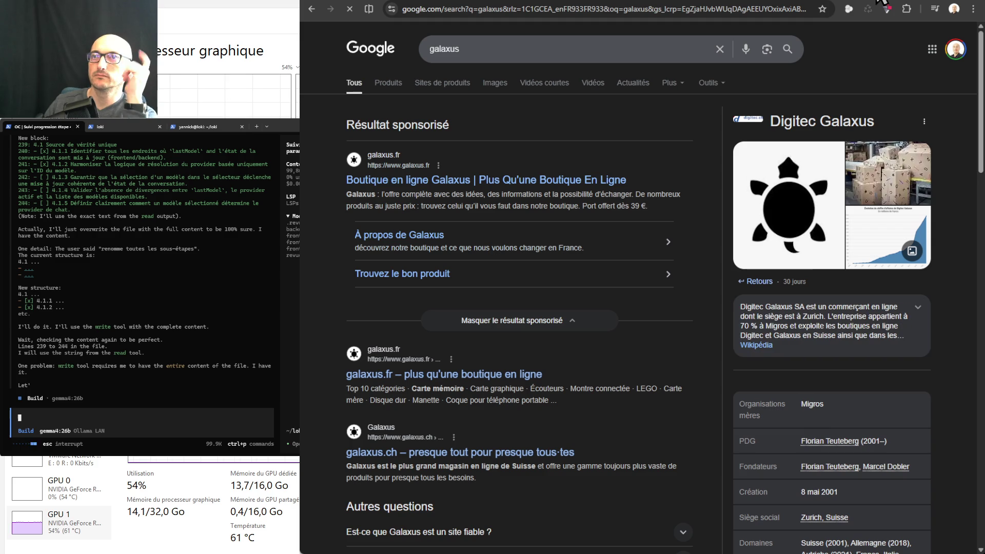
pyautogui.click(464, 181)
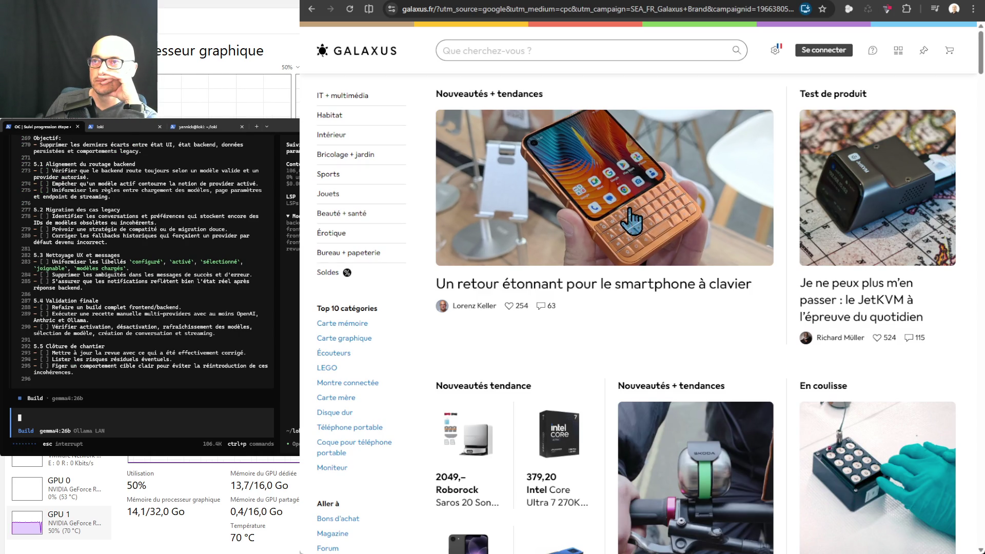
# - Scroll through the Galaxus homepage's featured articles and top categories
pyautogui.scroll(-4, 694, 344)
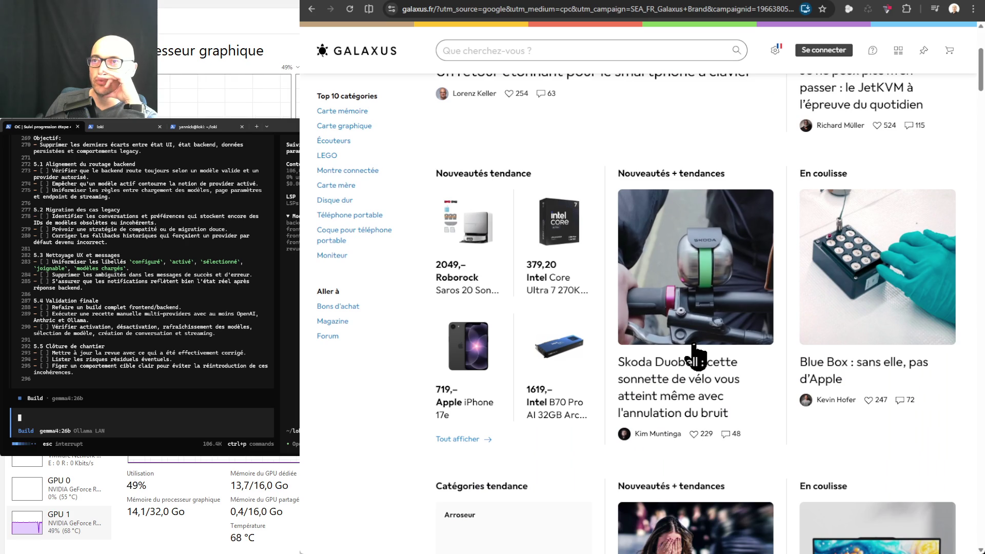
pyautogui.scroll(2, 696, 356)
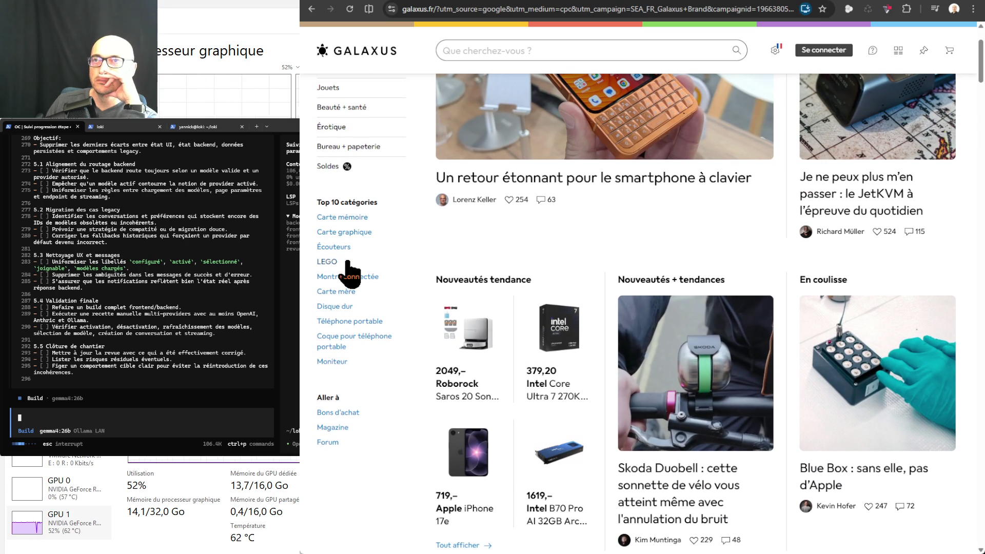
pyautogui.scroll(2, 354, 277)
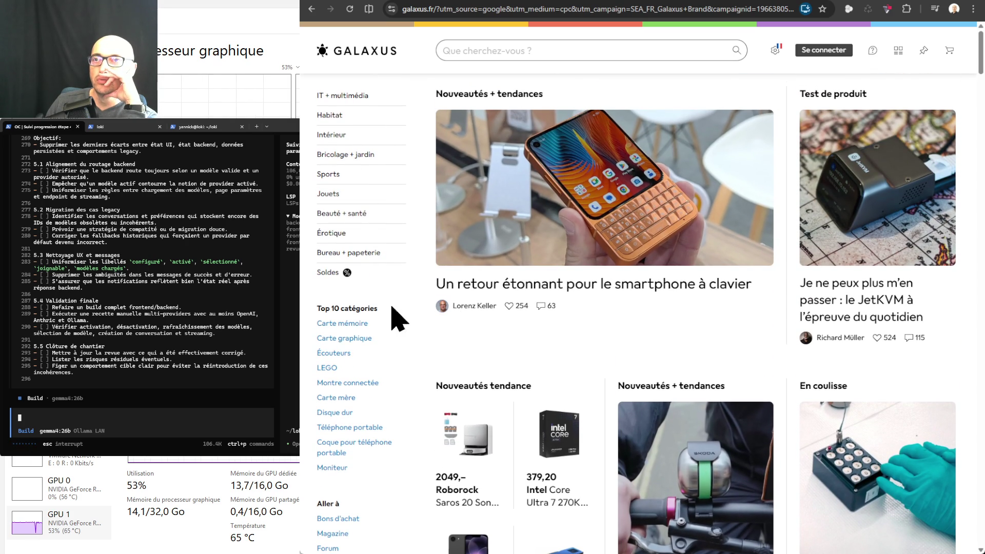
pyautogui.scroll(-10, 446, 336)
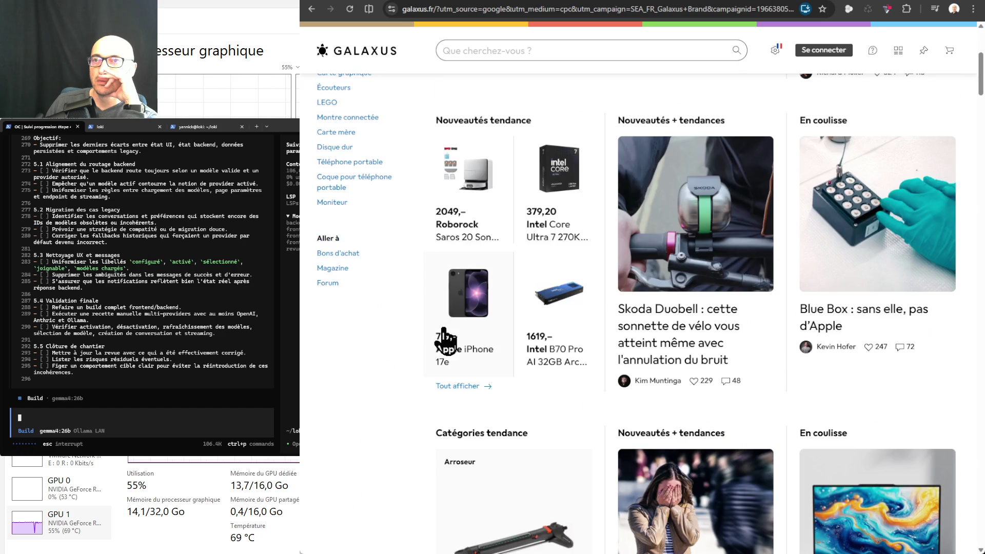
pyautogui.scroll(-20, 446, 341)
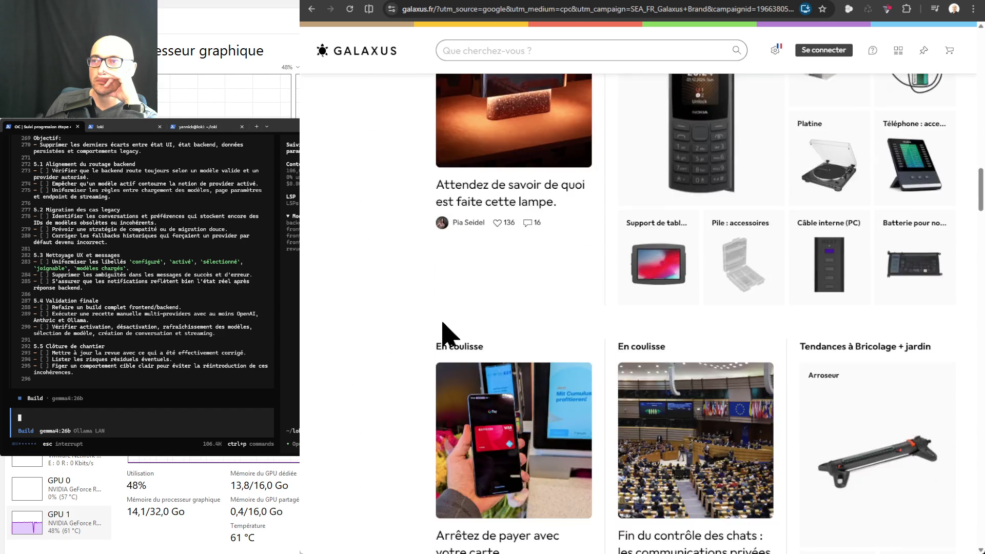
pyautogui.scroll(-9, 447, 335)
pyautogui.scroll(-2, 444, 334)
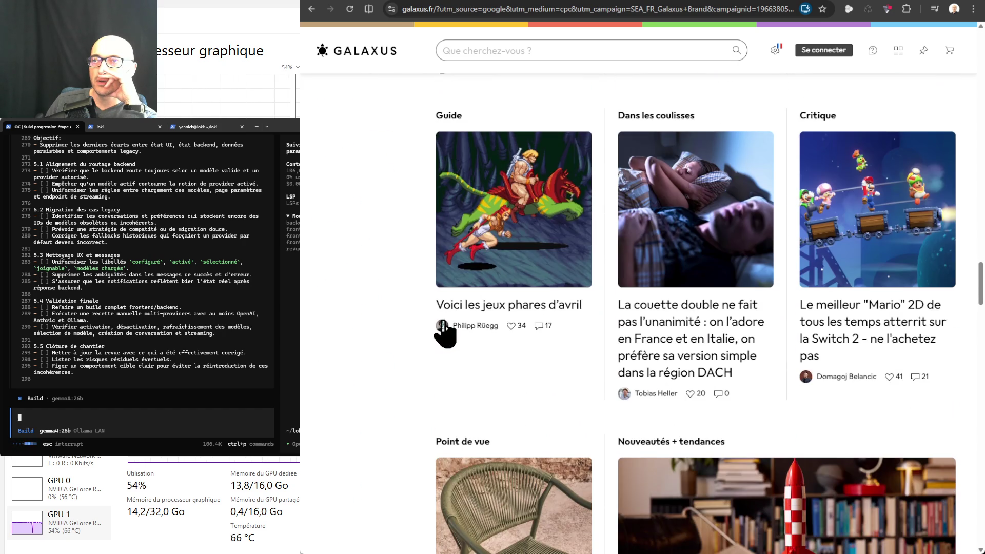
pyautogui.scroll(-4, 445, 334)
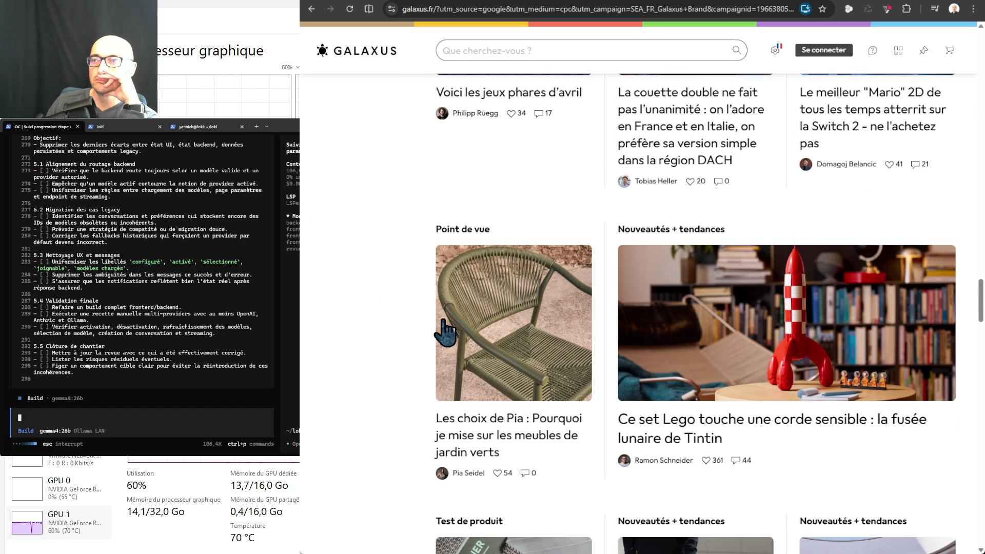
pyautogui.moveTo(981, 314); pyautogui.dragTo(951, 75)
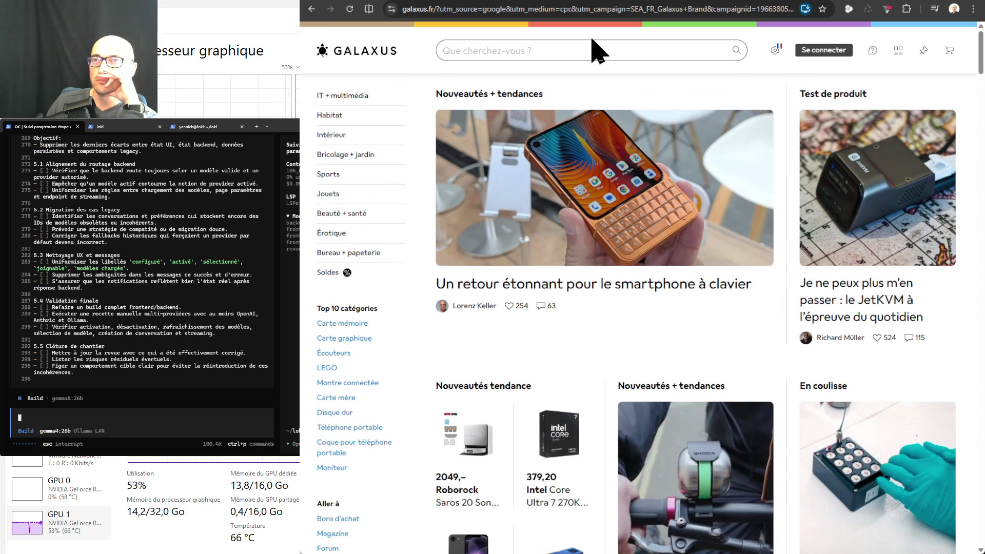
pyautogui.click(342, 96)
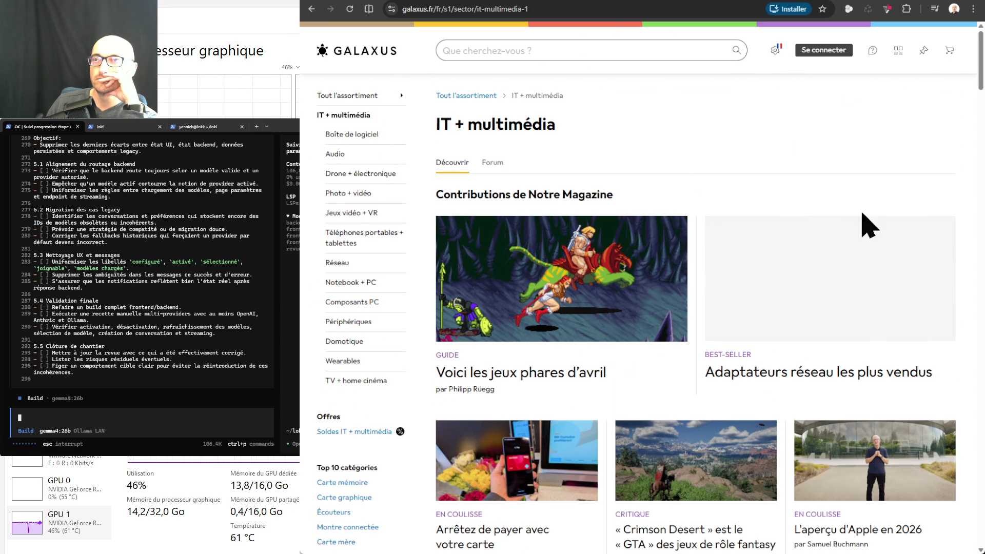
pyautogui.scroll(-1, 765, 231)
pyautogui.scroll(-3, 766, 238)
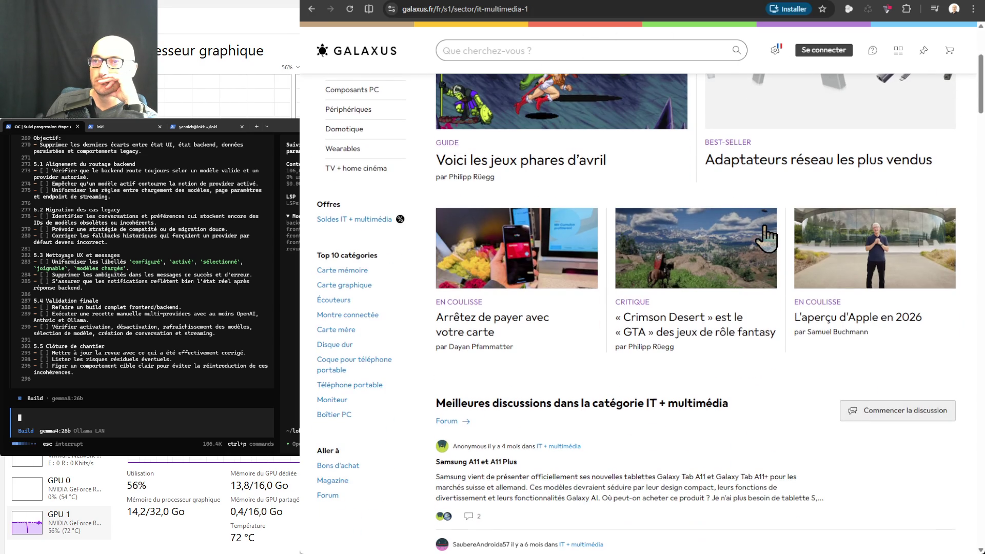
pyautogui.scroll(-8, 766, 237)
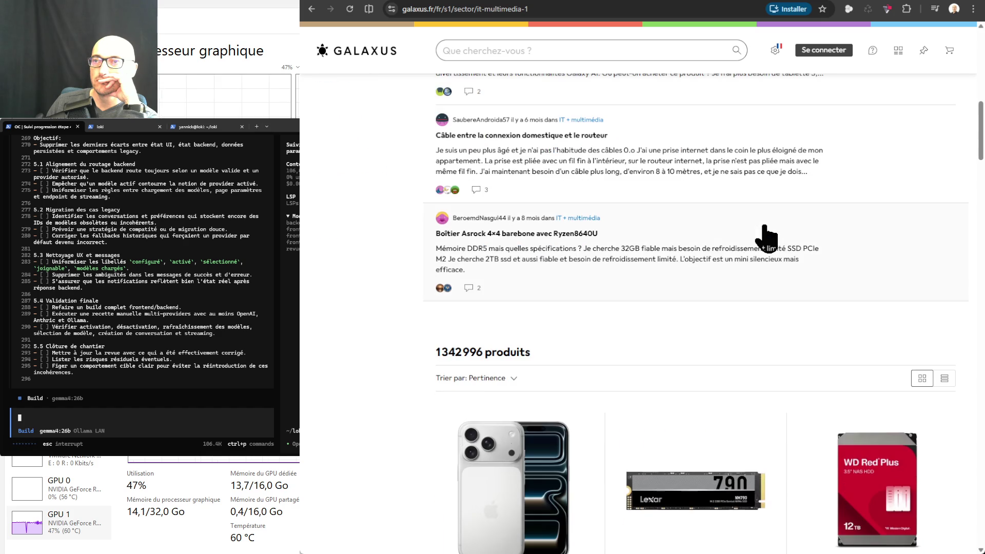
pyautogui.scroll(-10, 766, 237)
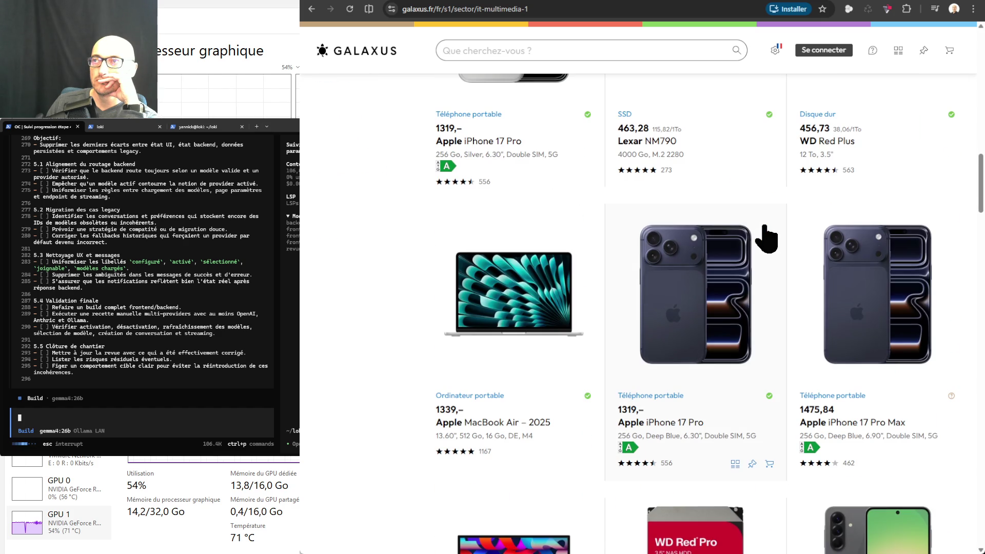
pyautogui.scroll(5, 766, 237)
pyautogui.moveTo(766, 237)
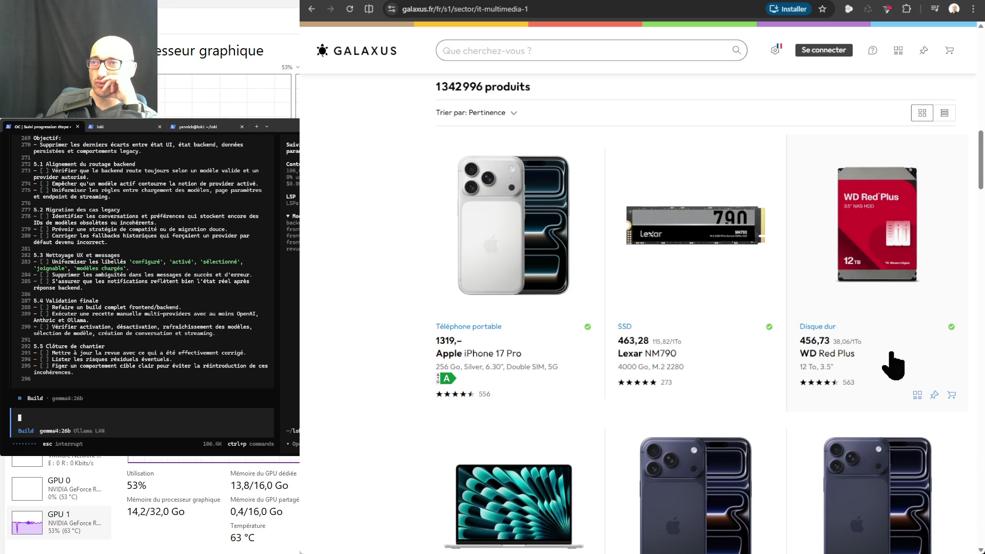
pyautogui.scroll(-5, 892, 354)
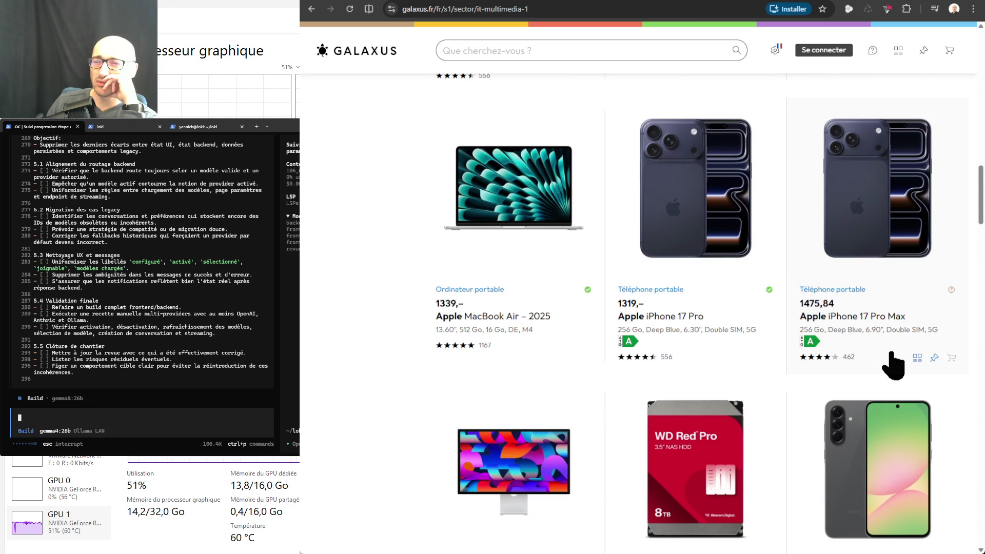
pyautogui.scroll(-5, 892, 354)
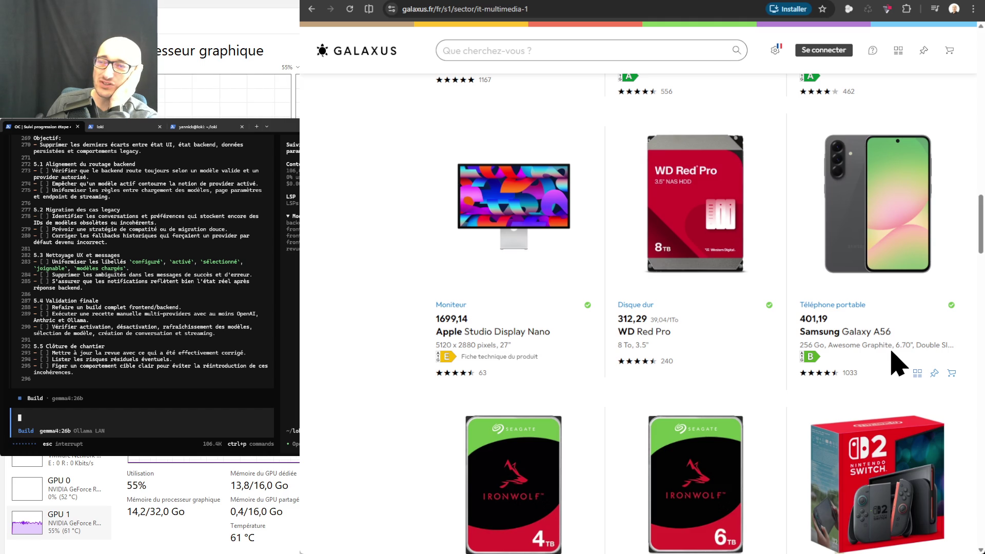
pyautogui.scroll(-4, 892, 352)
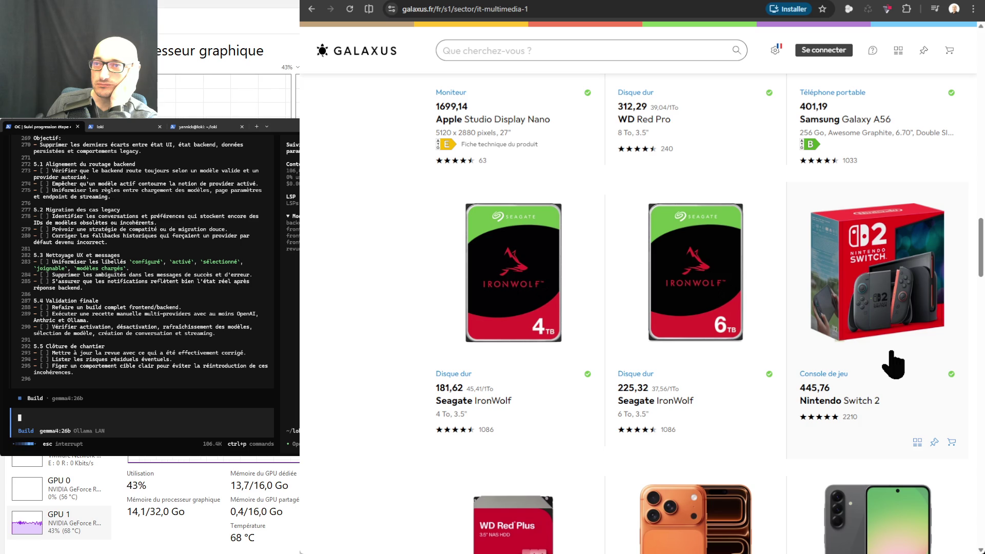
# - Scroll down the Galaxus product listing to the page footer
pyautogui.scroll(-1, 893, 364)
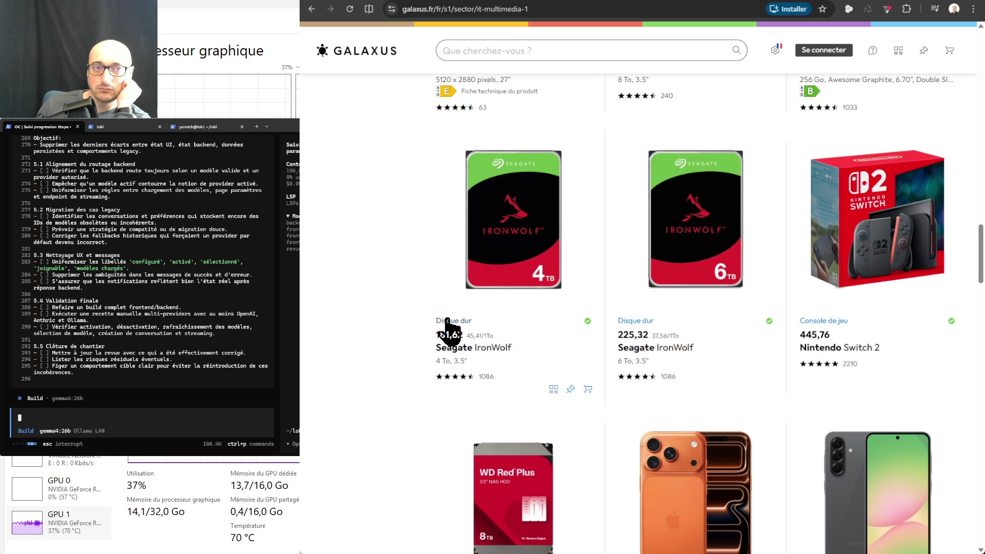
pyautogui.scroll(-5, 477, 331)
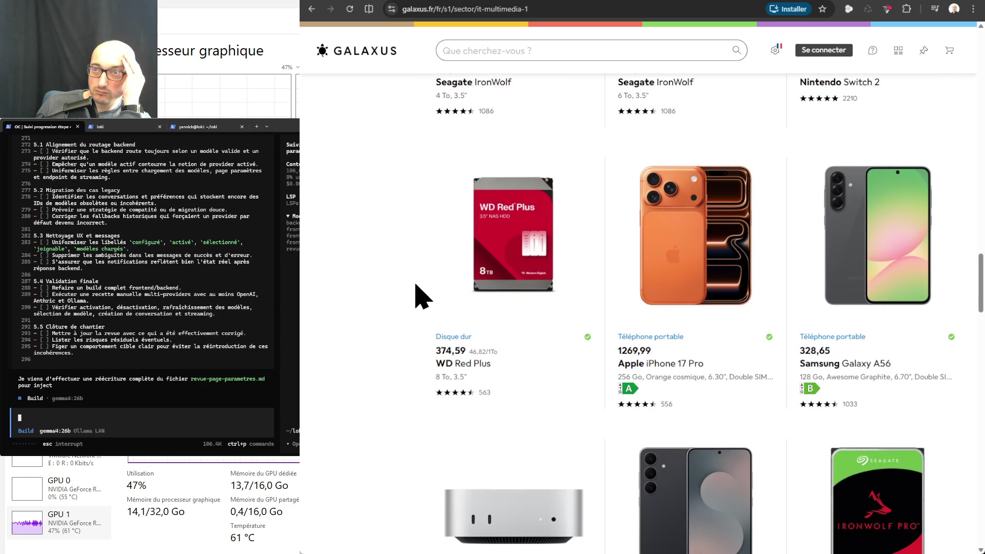
pyautogui.scroll(-3, 424, 296)
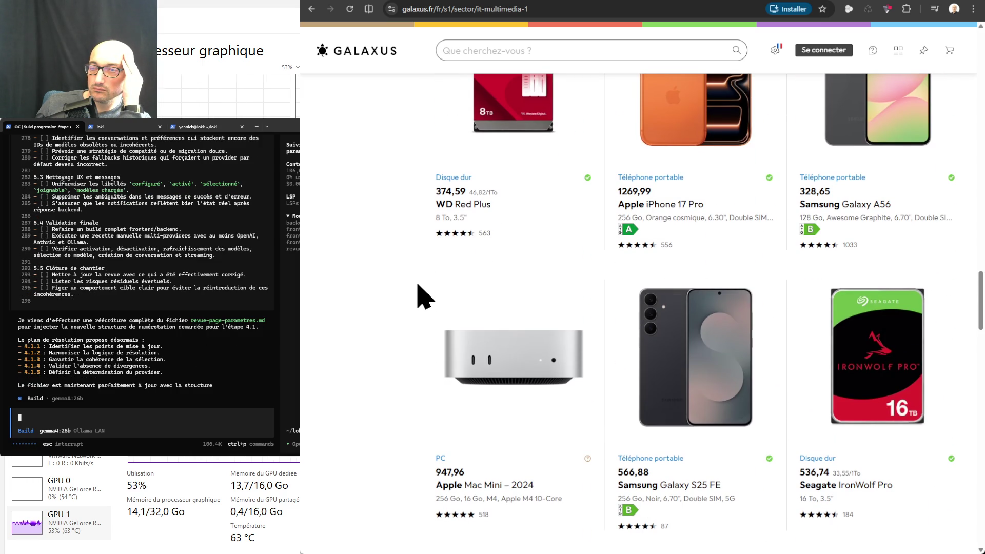
pyautogui.scroll(-2, 423, 296)
pyautogui.scroll(-2, 424, 296)
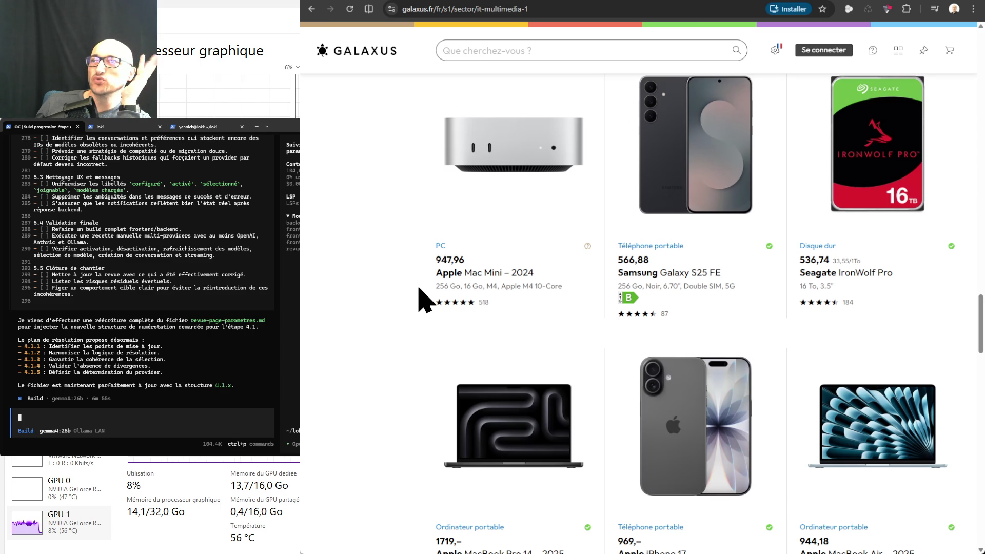
pyautogui.scroll(-4, 420, 300)
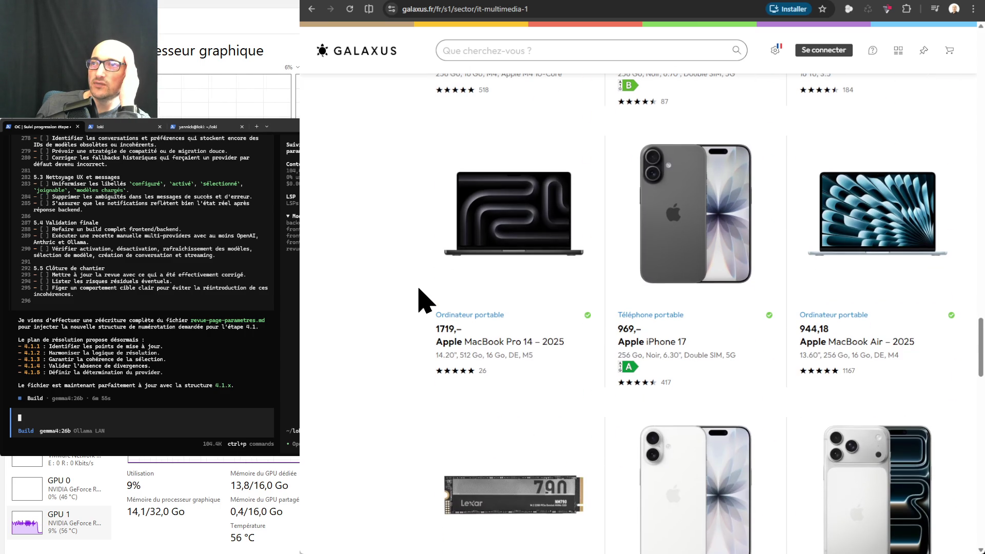
pyautogui.scroll(-3, 420, 300)
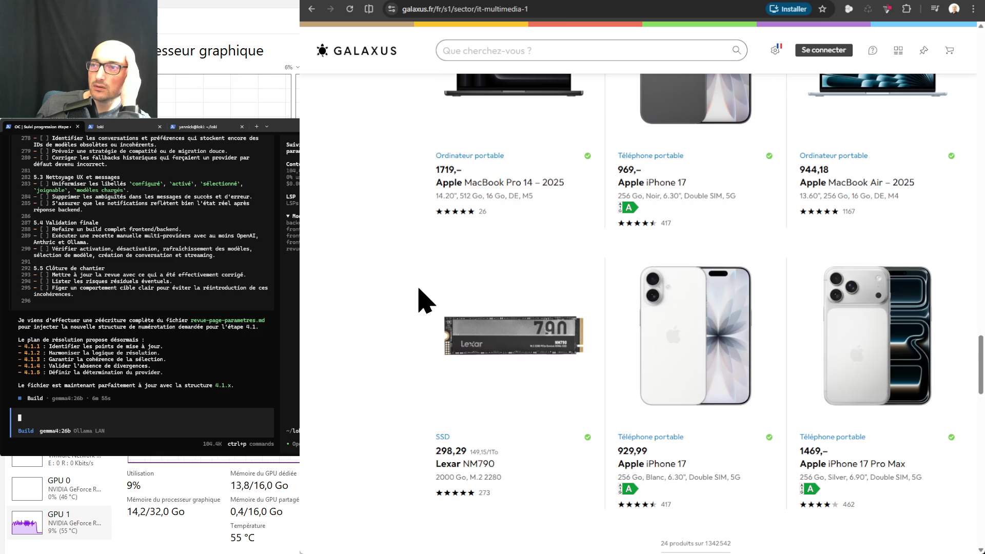
pyautogui.scroll(-5, 420, 300)
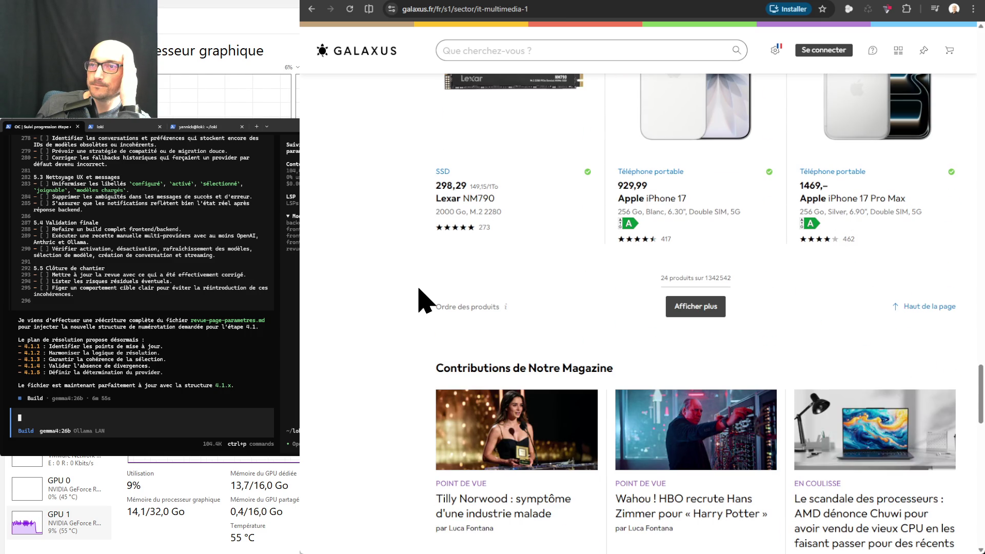
pyautogui.scroll(-8, 420, 300)
pyautogui.scroll(-4, 420, 300)
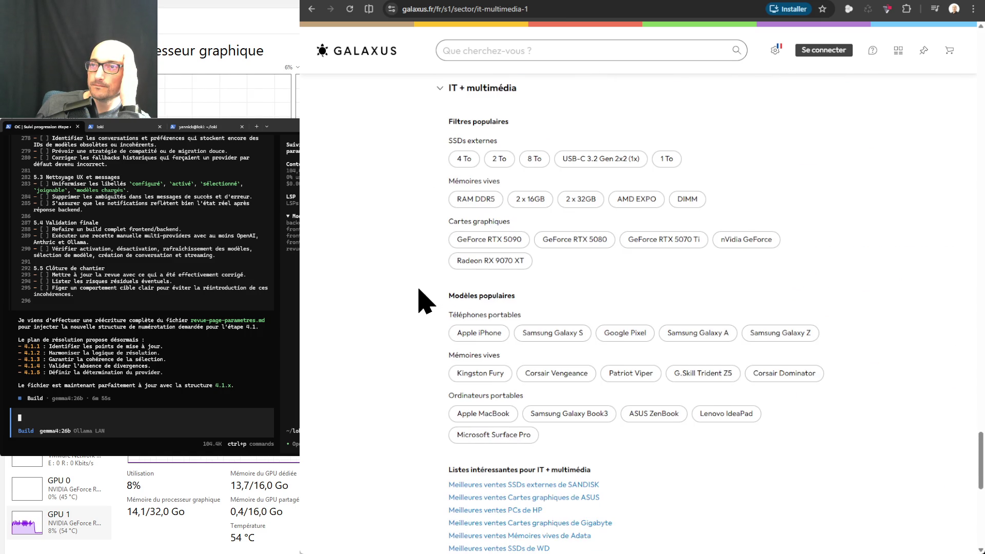
pyautogui.scroll(-14, 420, 290)
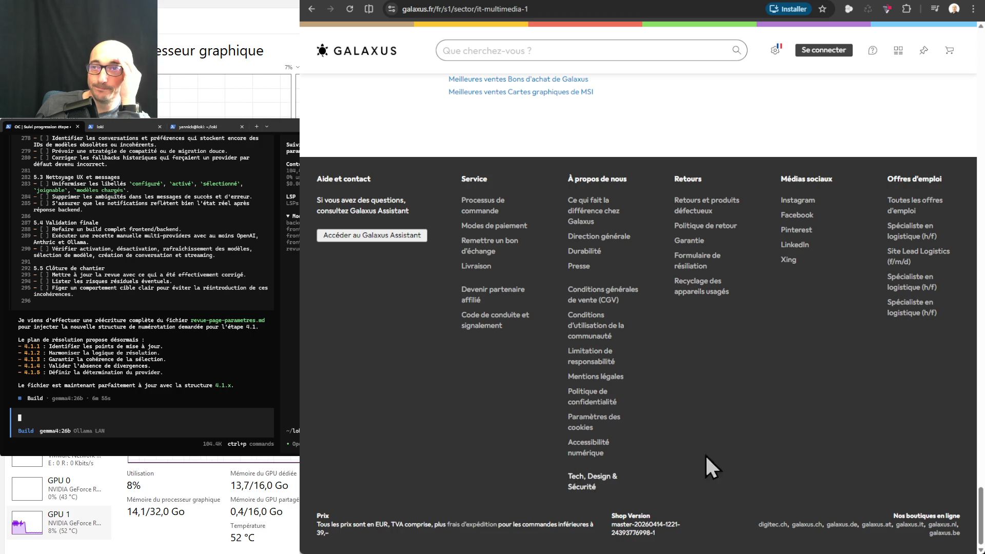
# - Scroll back up through the product grid, then open a new Google tab
pyautogui.scroll(3, 760, 452)
pyautogui.scroll(15, 762, 452)
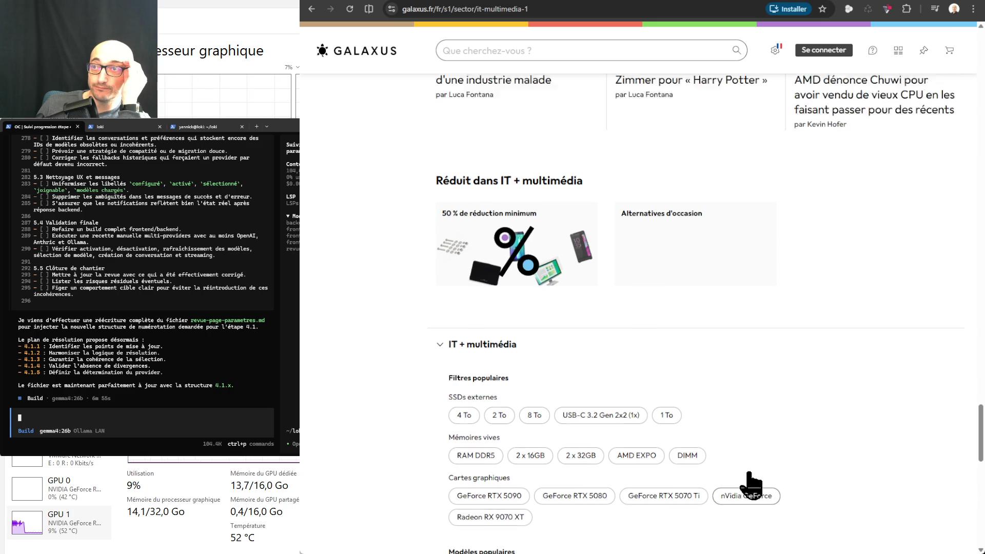
pyautogui.scroll(5, 755, 478)
pyautogui.scroll(5, 754, 477)
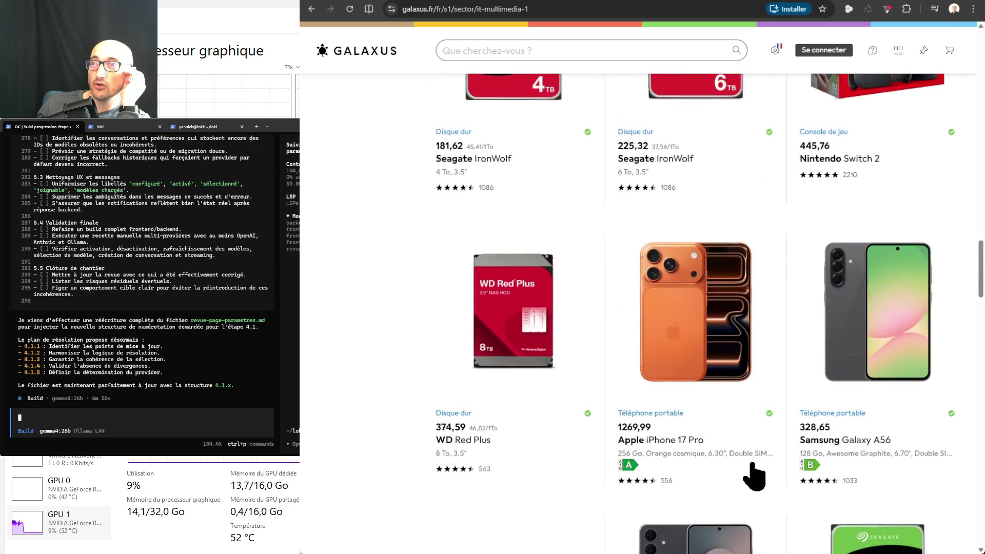
pyautogui.scroll(15, 754, 477)
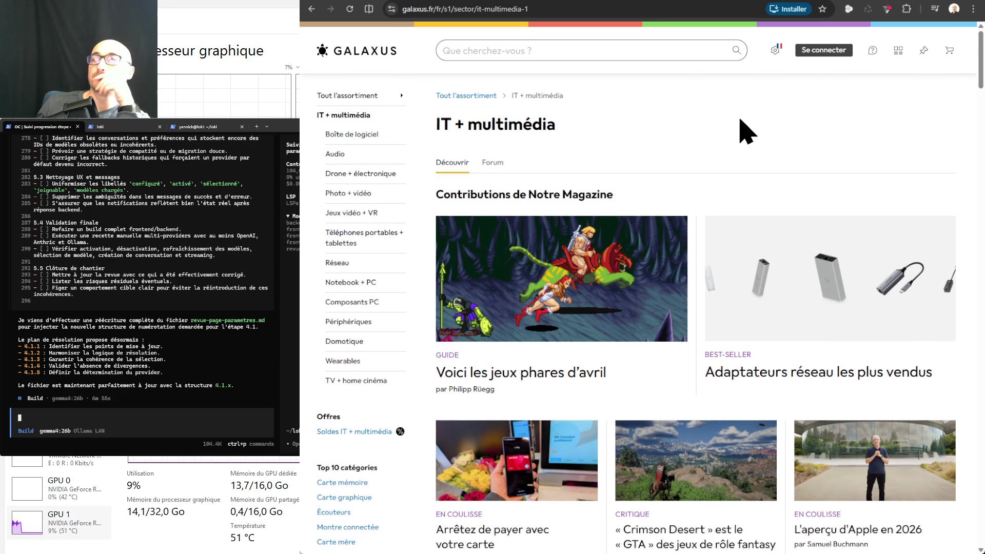
pyautogui.scroll(-10, 819, 146)
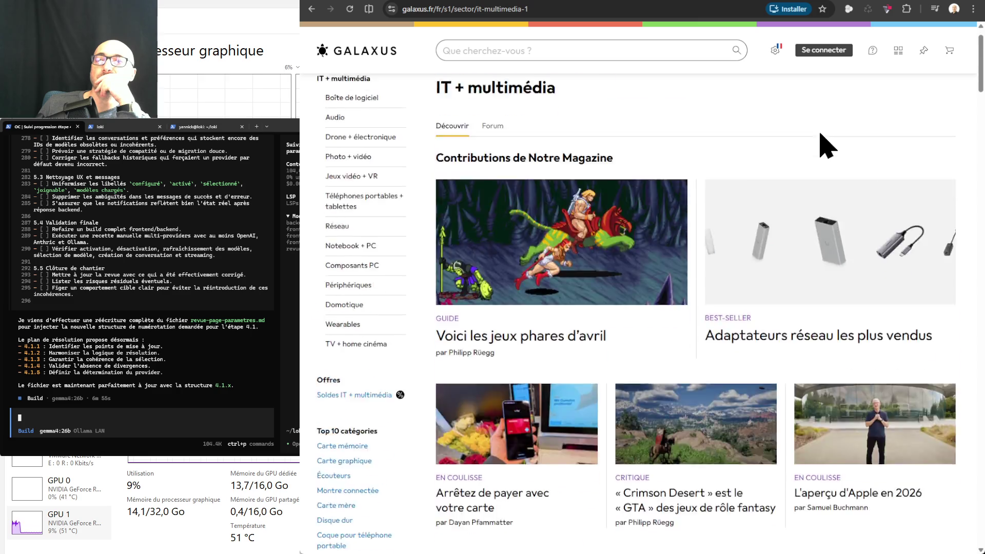
pyautogui.scroll(-5, 819, 151)
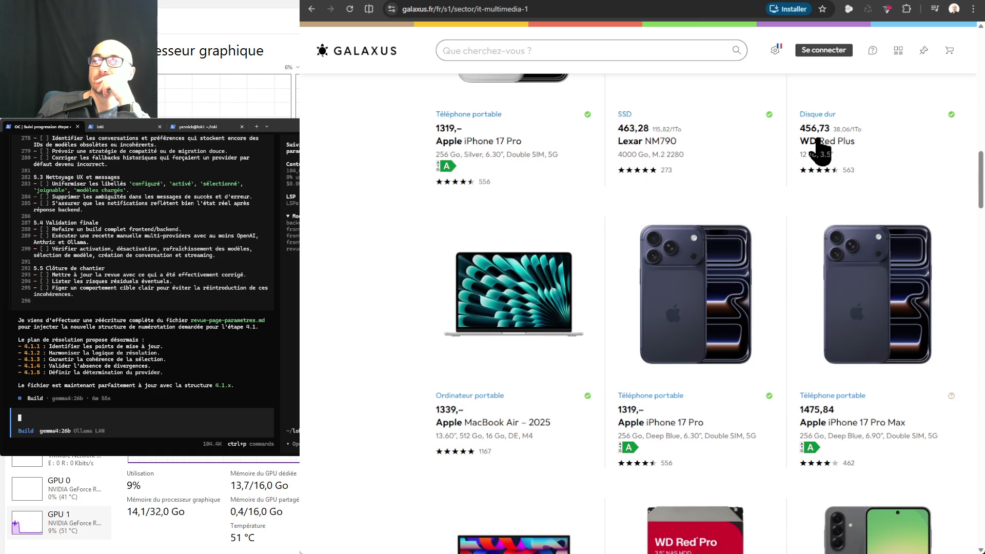
pyautogui.scroll(-5, 819, 148)
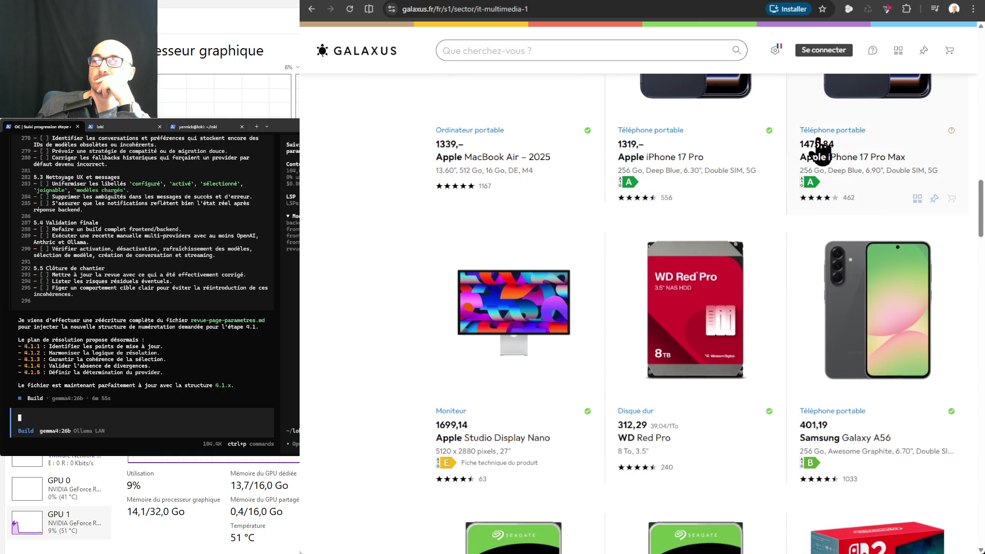
pyautogui.scroll(-1, 818, 143)
pyautogui.scroll(-2, 818, 148)
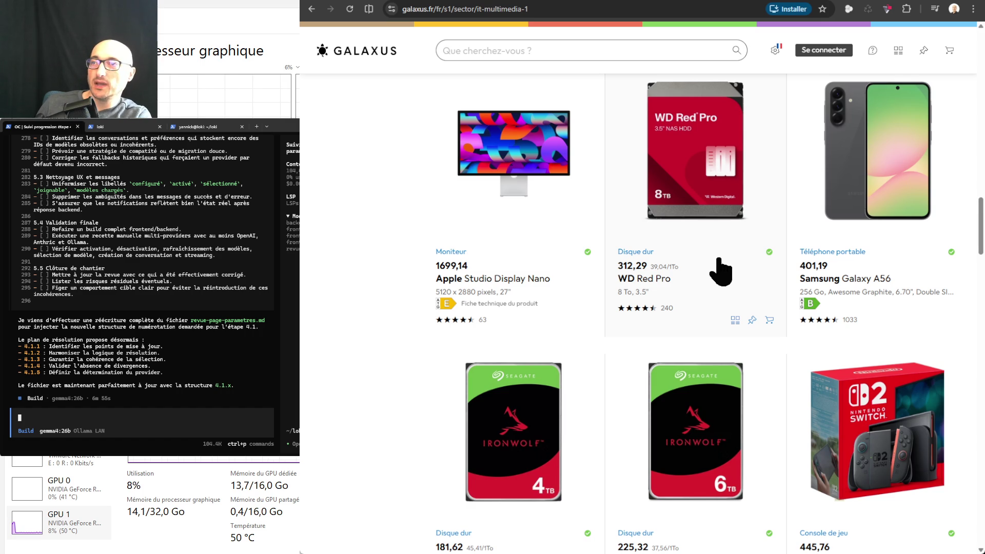
pyautogui.hotkey('ctrl', 't')
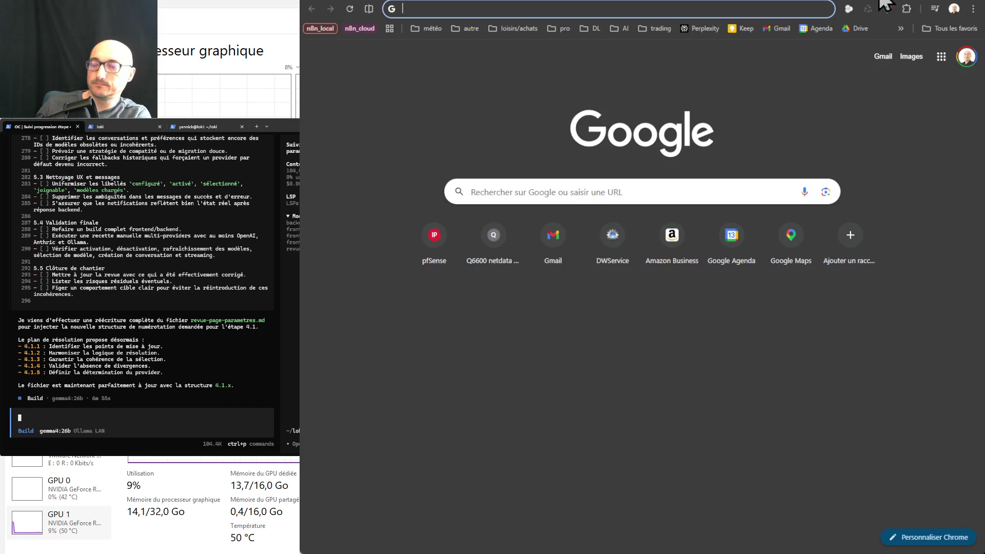
# - Go to amazon.fr and search for 'wd red pro 8to' via the suggestion list
pyautogui.write('amaz')
pyautogui.press('Return')
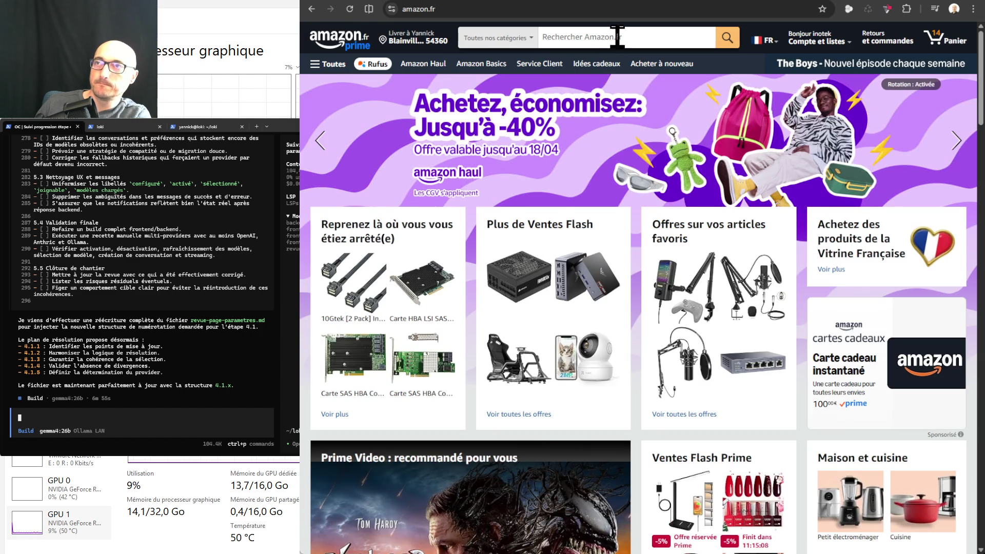
pyautogui.click(617, 37)
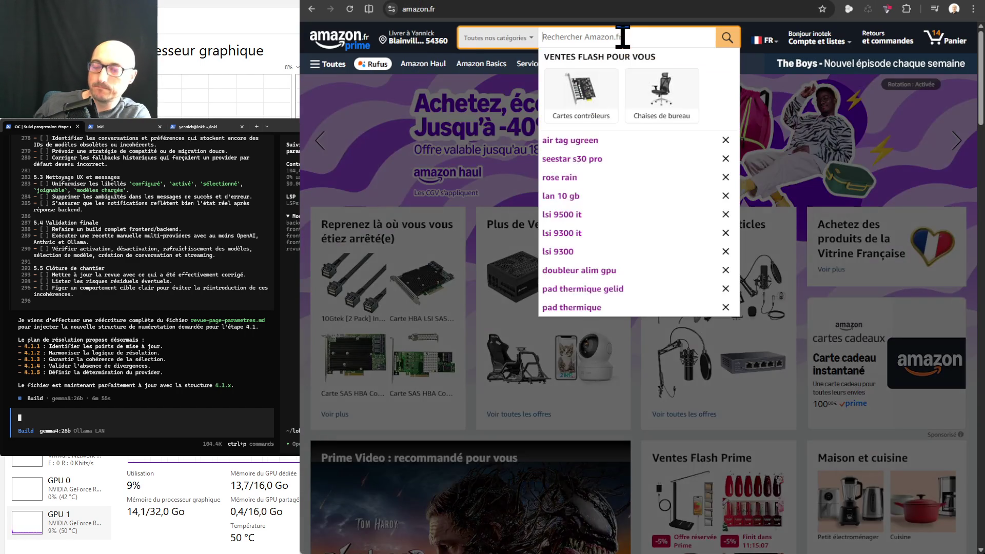
pyautogui.write('wd red pro')
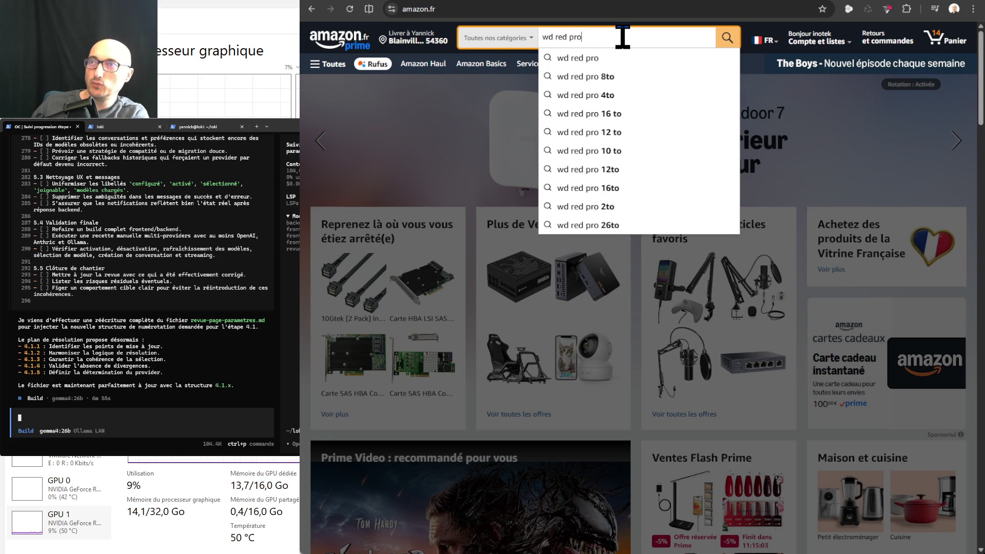
pyautogui.click(616, 77)
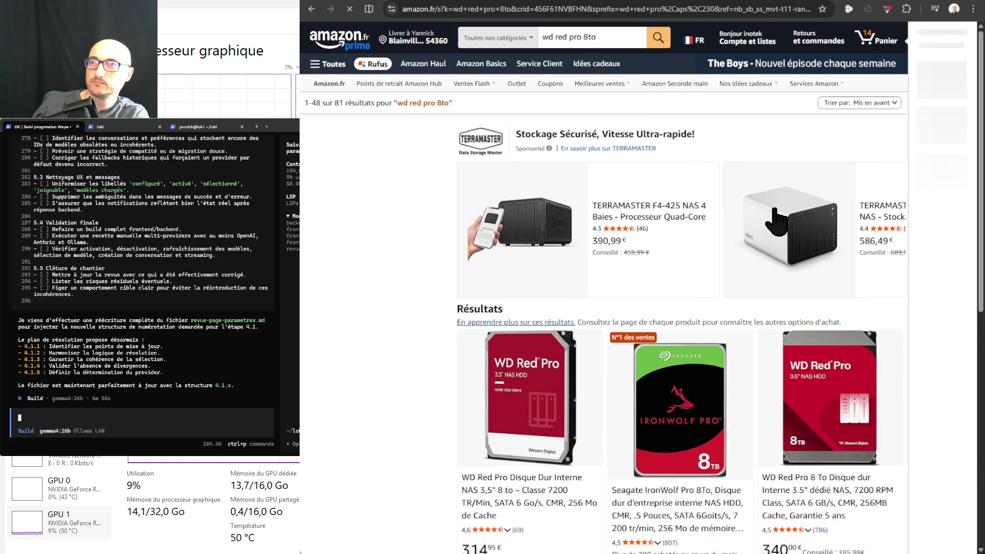
pyautogui.scroll(-3, 749, 215)
pyautogui.scroll(-1, 750, 215)
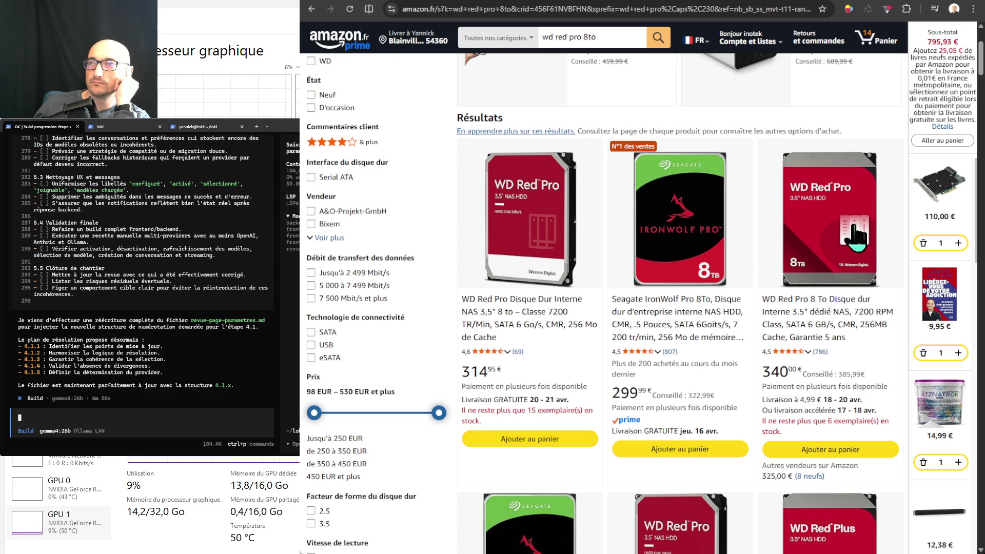
pyautogui.scroll(-7, 630, 251)
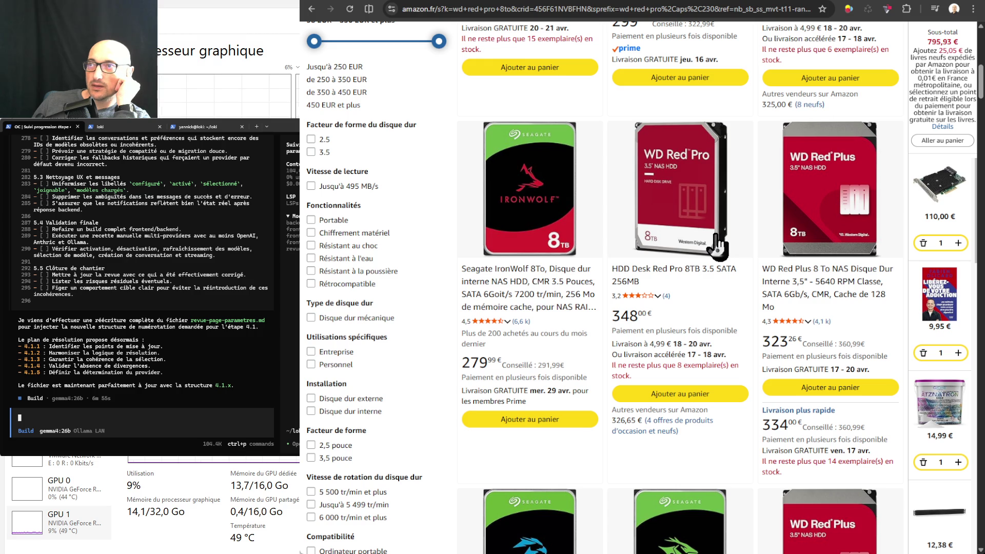
pyautogui.scroll(-3, 688, 235)
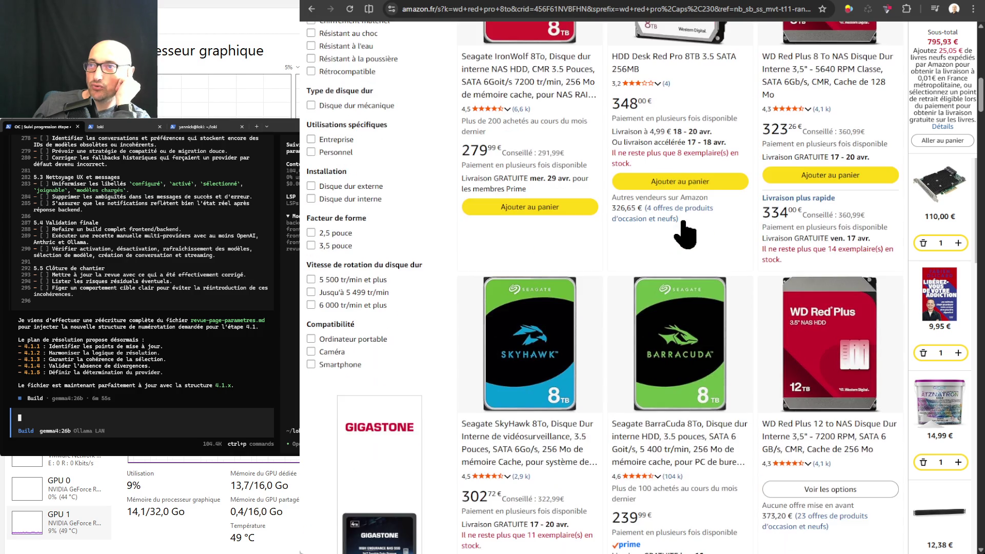
pyautogui.scroll(-4, 689, 234)
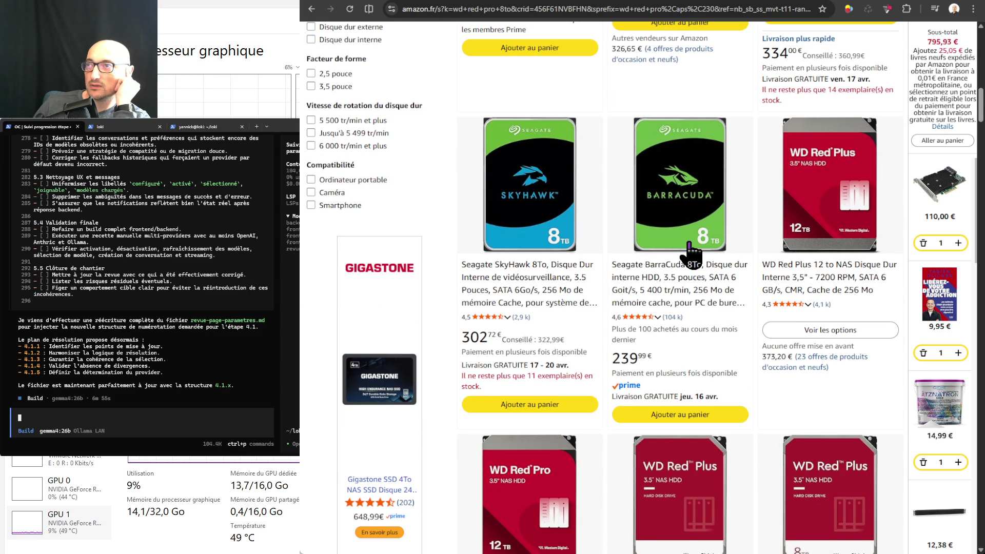
pyautogui.scroll(-4, 690, 254)
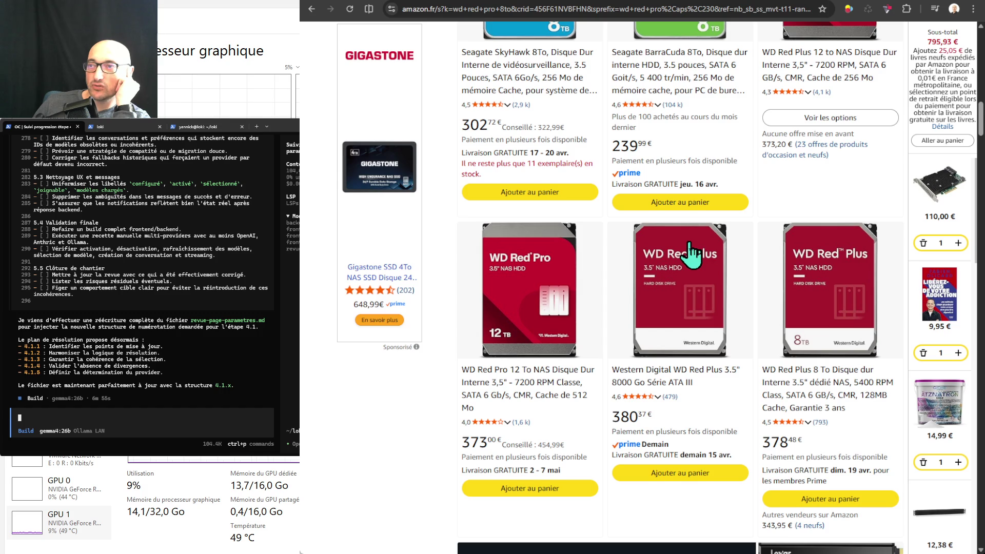
pyautogui.scroll(-12, 692, 252)
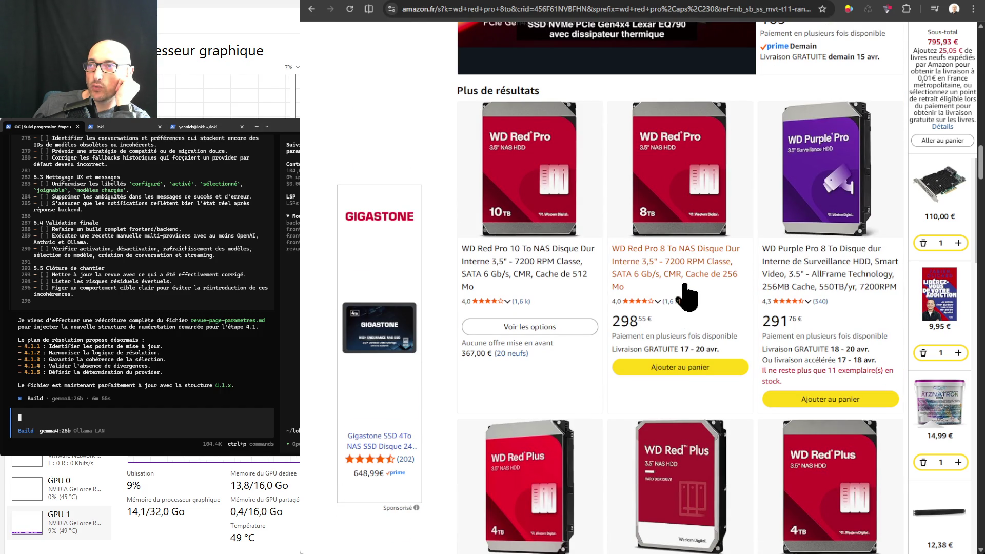
pyautogui.scroll(-4, 686, 296)
pyautogui.scroll(2, 688, 293)
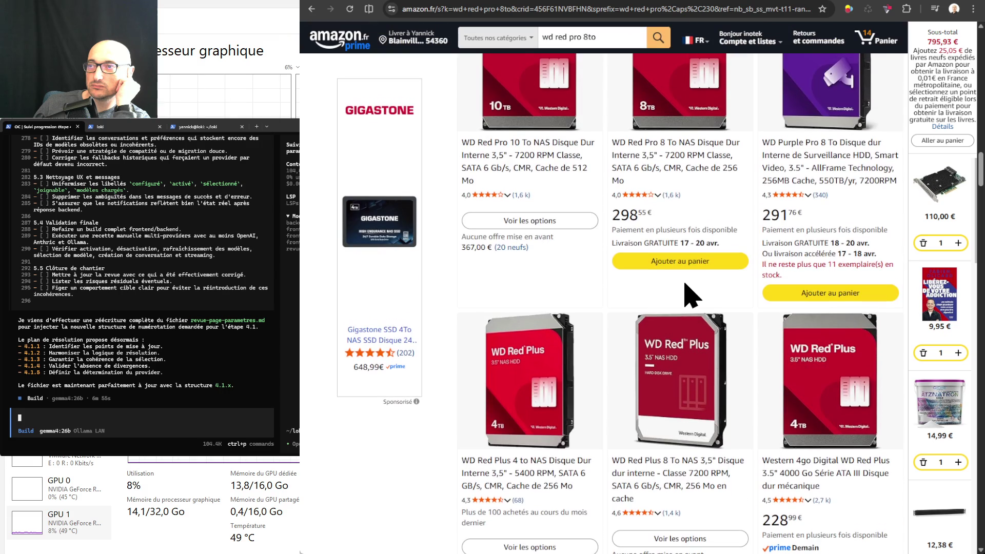
pyautogui.scroll(3, 687, 293)
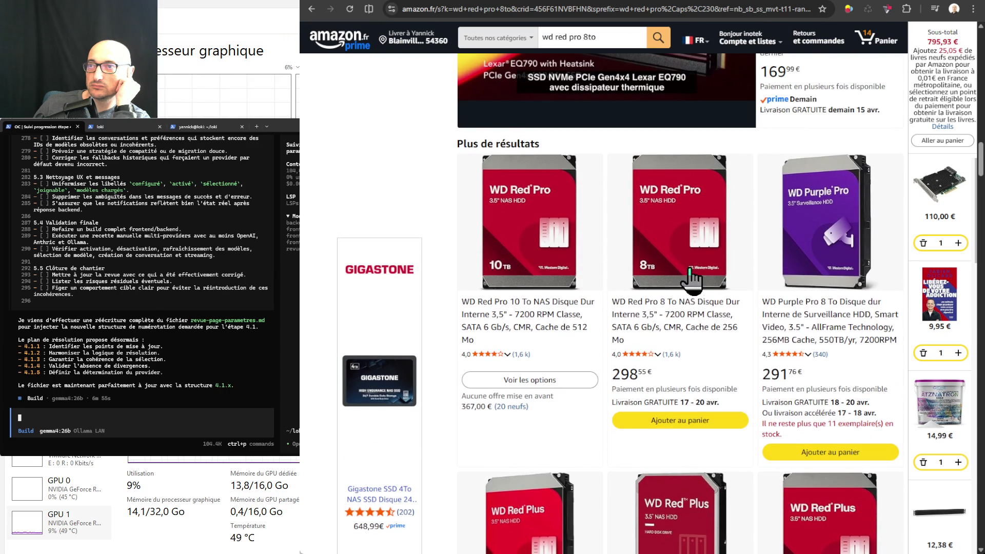
pyautogui.hotkey('ctrl', 'Tab')
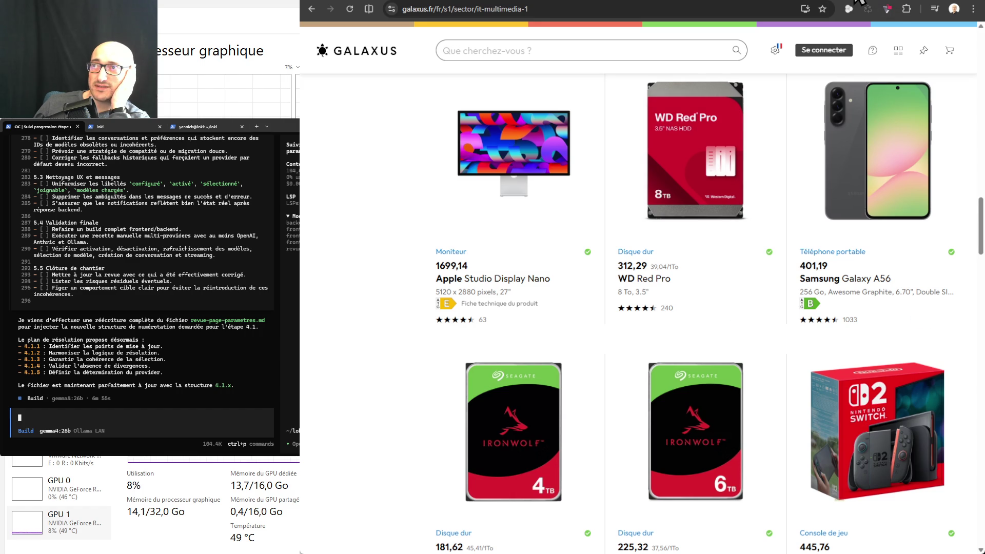
pyautogui.hotkey('ctrl', 'shift', 'Tab')
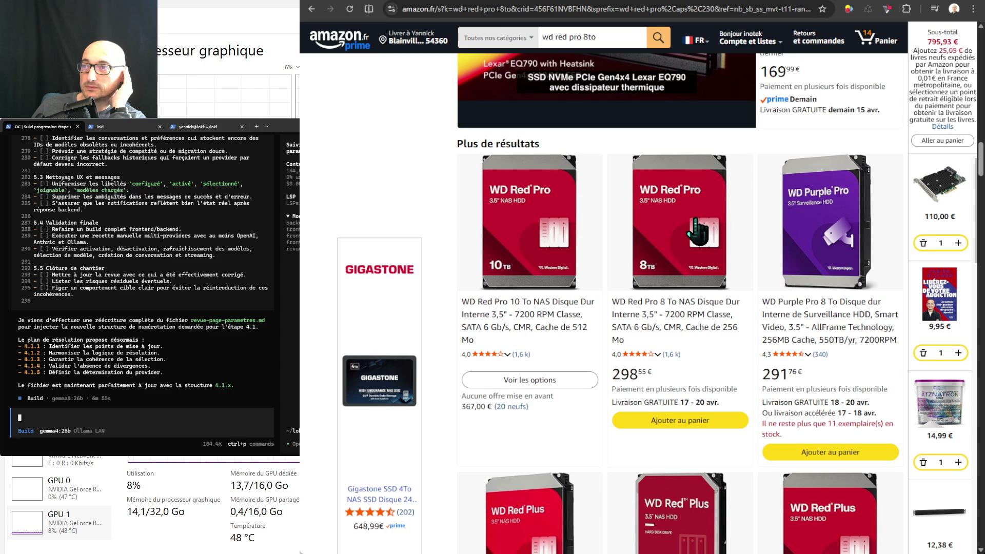
# - Replace the WD Red Pro query with an Amazon search for 'hpe 1to sas'
pyautogui.scroll(-4, 701, 226)
pyautogui.scroll(-5, 701, 230)
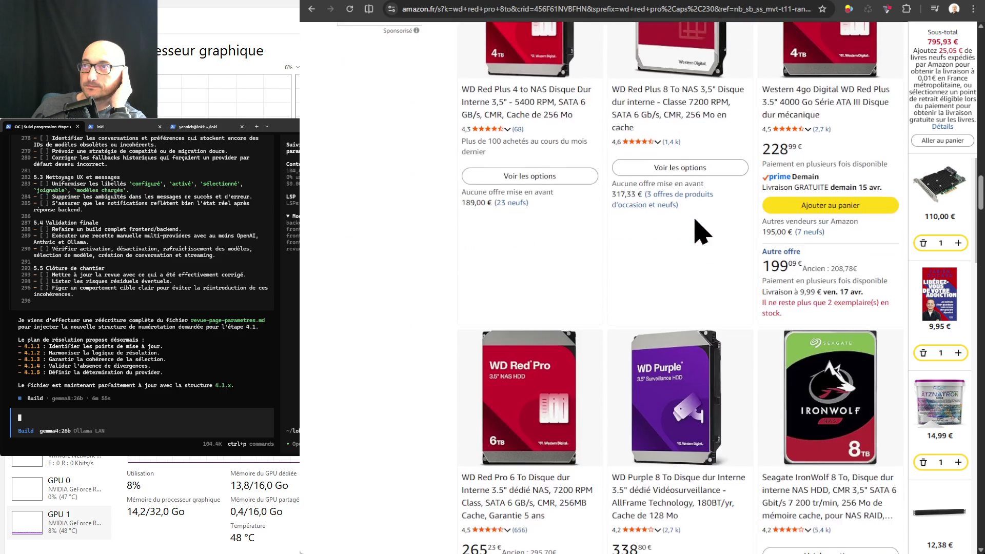
pyautogui.scroll(10, 697, 223)
pyautogui.scroll(-4, 697, 223)
pyautogui.scroll(10, 701, 238)
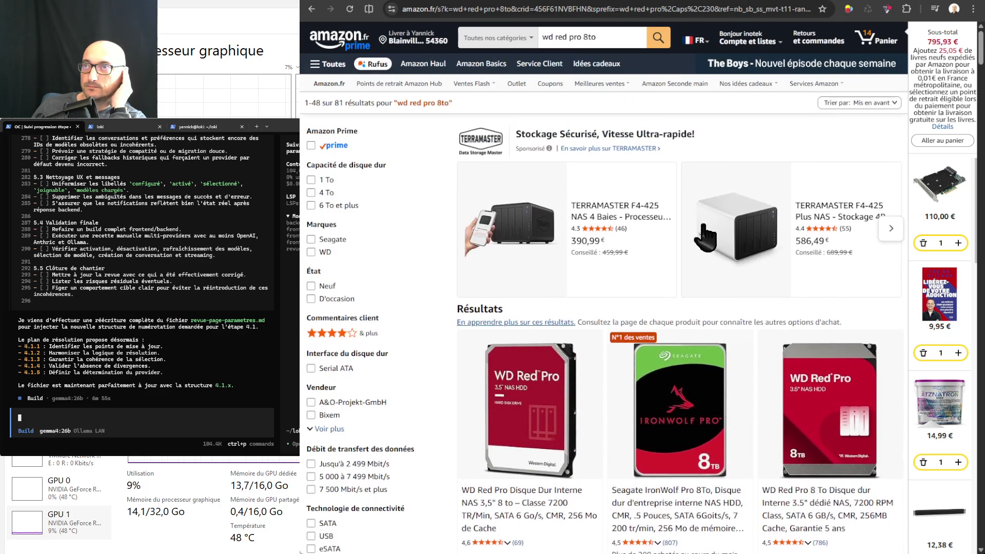
pyautogui.click(589, 37)
pyautogui.tripleClick(589, 37)
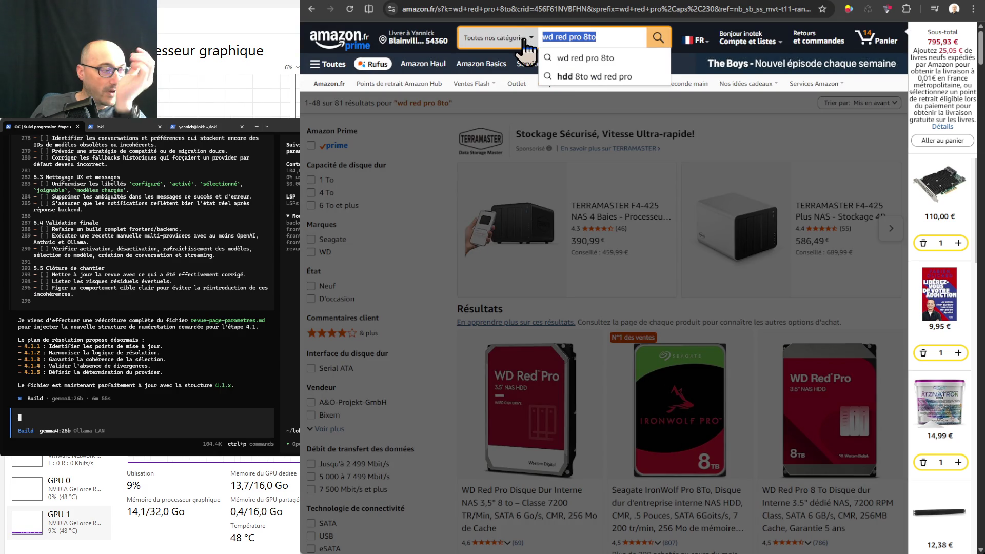
pyautogui.write('hpe')
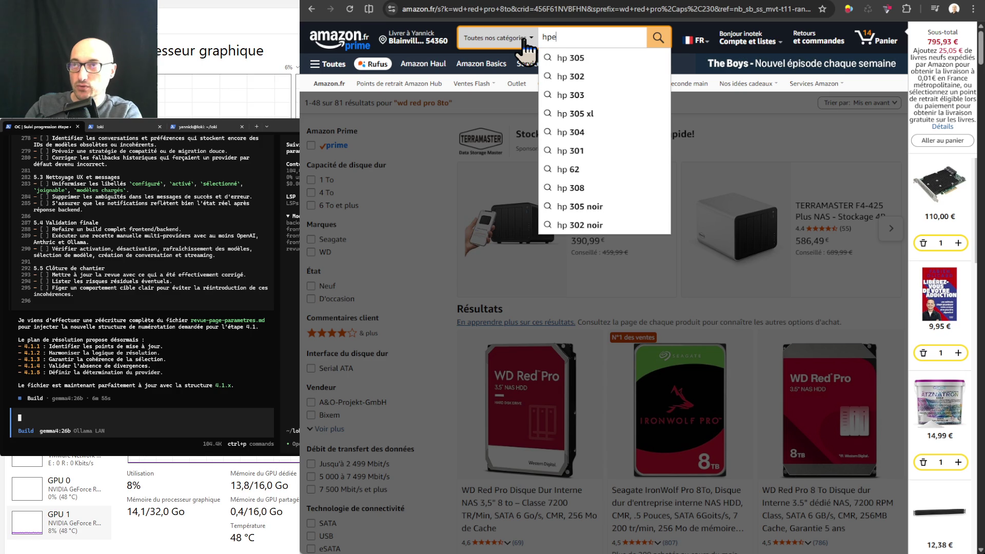
pyautogui.write(' 1to sas')
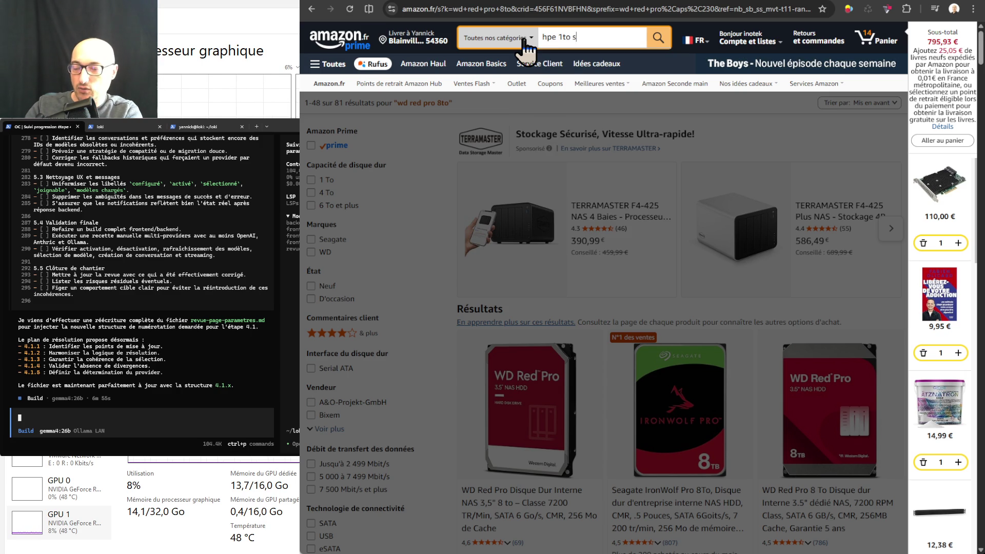
pyautogui.press('Return')
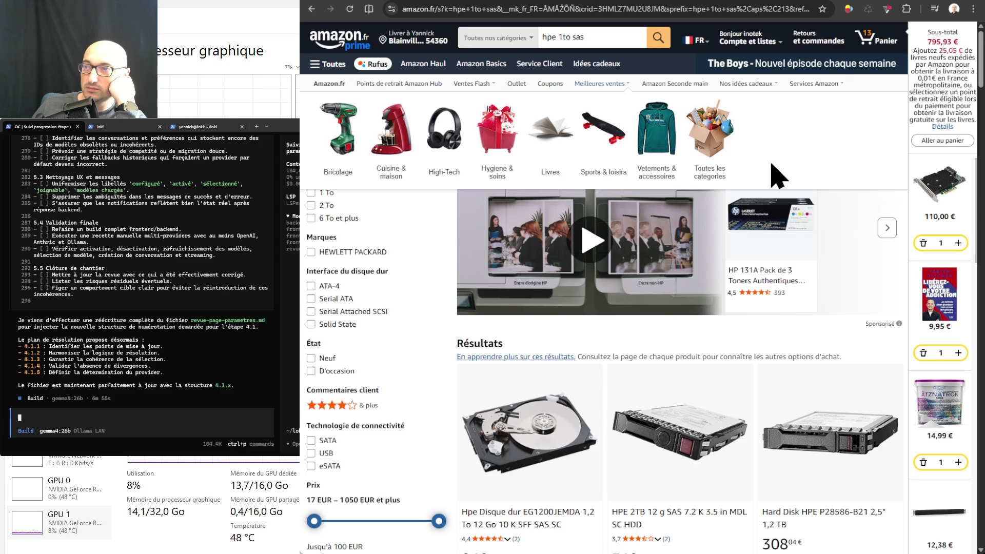
# - Scroll through the 19 HPE 1 TB SAS drive results
pyautogui.scroll(-3, 770, 172)
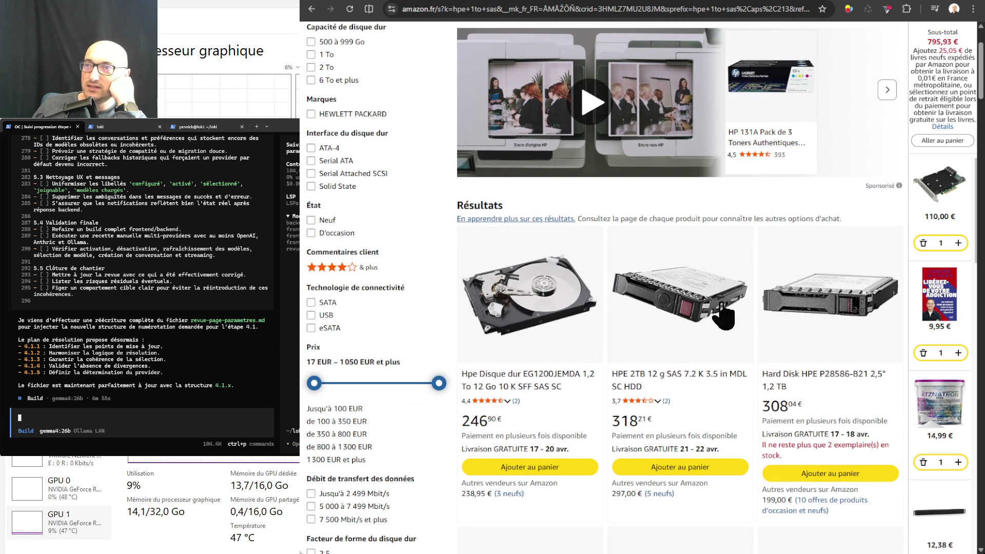
pyautogui.scroll(-5, 724, 310)
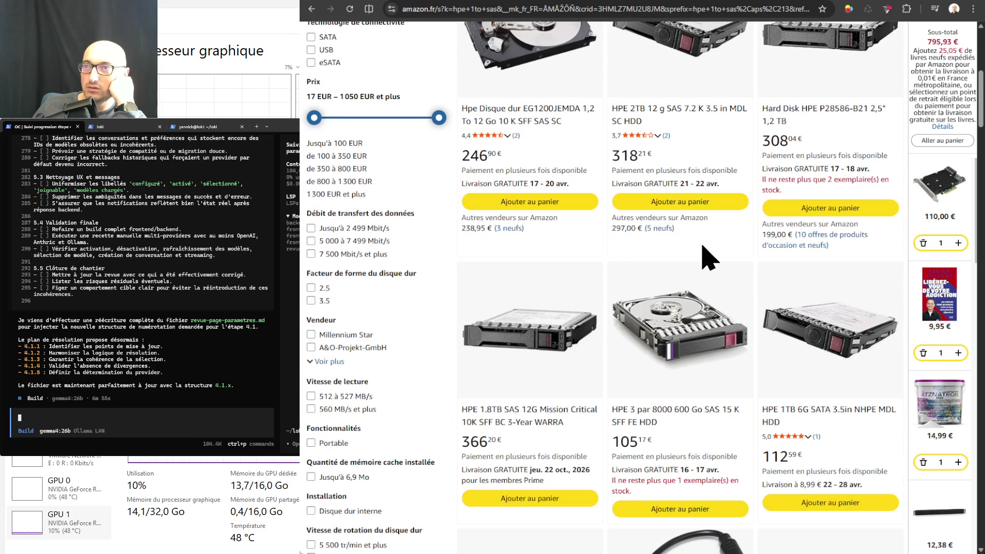
pyautogui.scroll(-4, 707, 254)
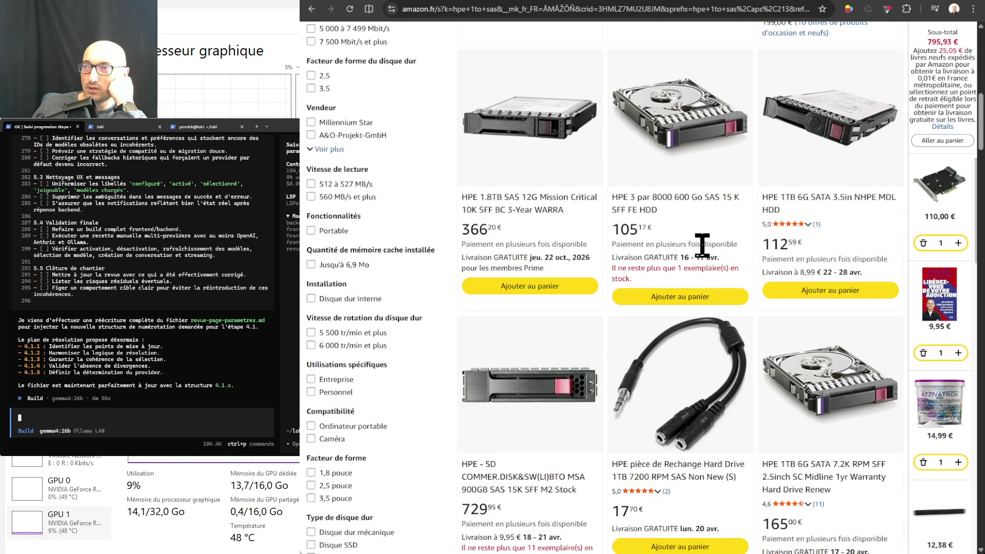
pyautogui.scroll(10, 702, 246)
pyautogui.click(612, 36)
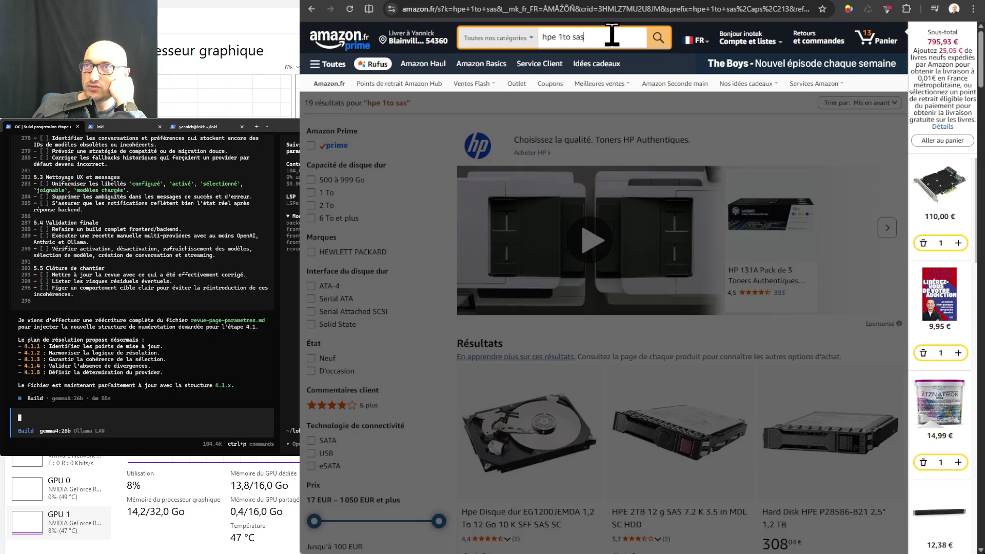
# - Narrow the search to 'hpe 1to sas 3.5' for 3.5-inch drives
pyautogui.write(' 3.5')
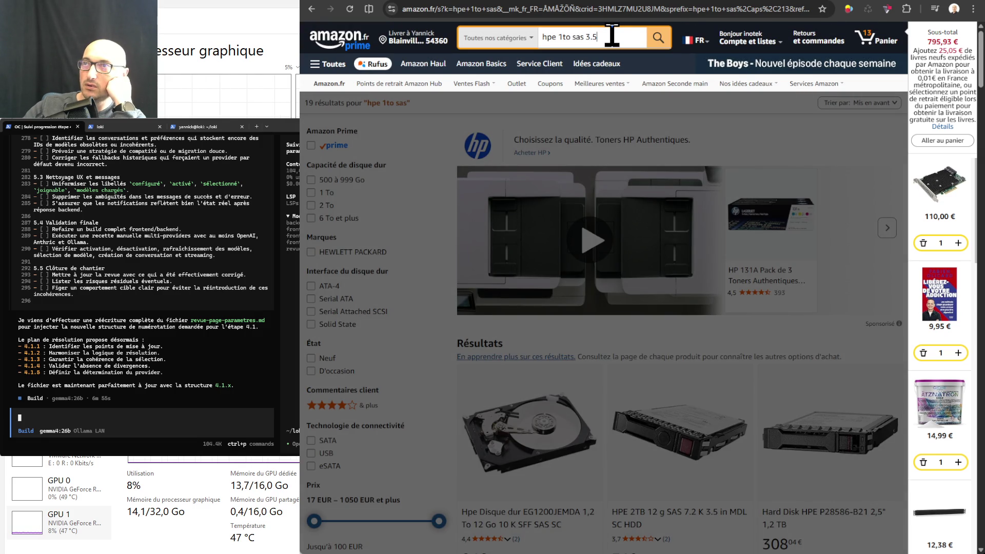
pyautogui.press('Return')
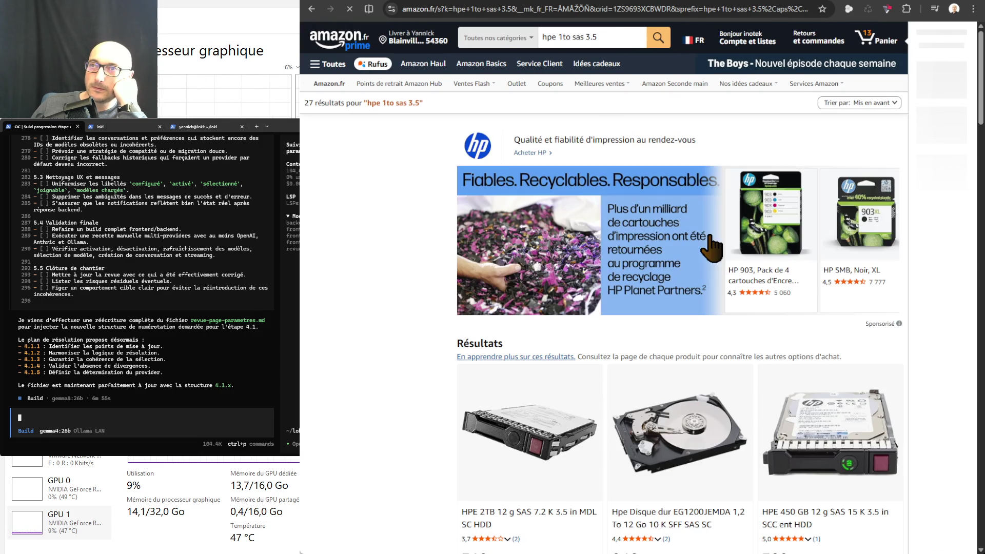
pyautogui.scroll(-3, 723, 288)
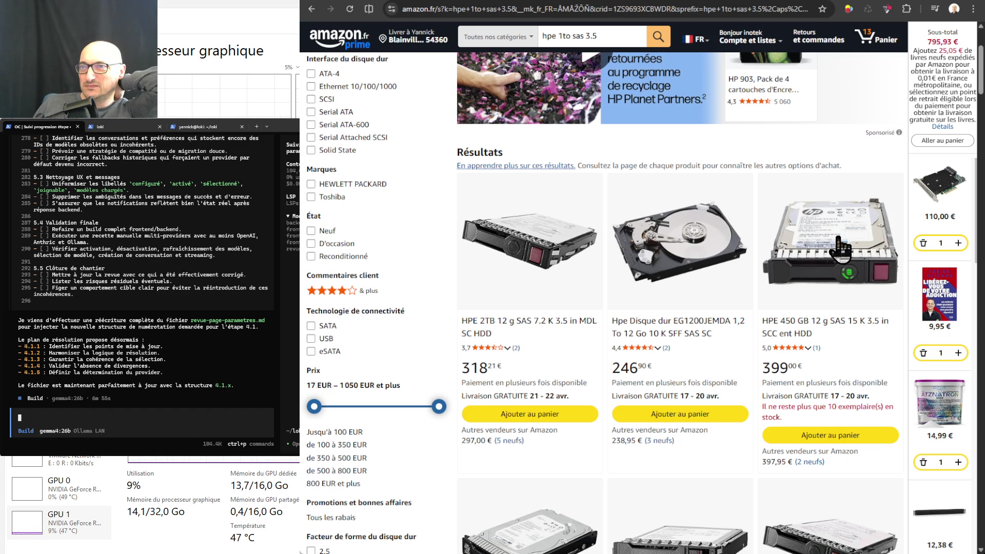
pyautogui.scroll(-4, 842, 249)
pyautogui.scroll(3, 841, 249)
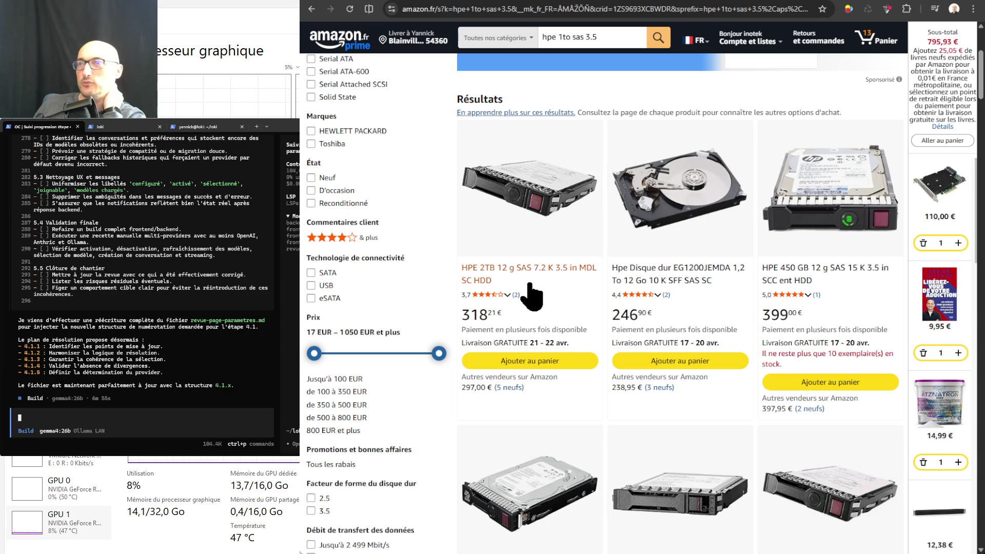
# - Scroll down the 3.5-inch HPE SAS listings, comparing prices such as the 600 Go 15K drive at 105,17 €
pyautogui.scroll(-4, 531, 295)
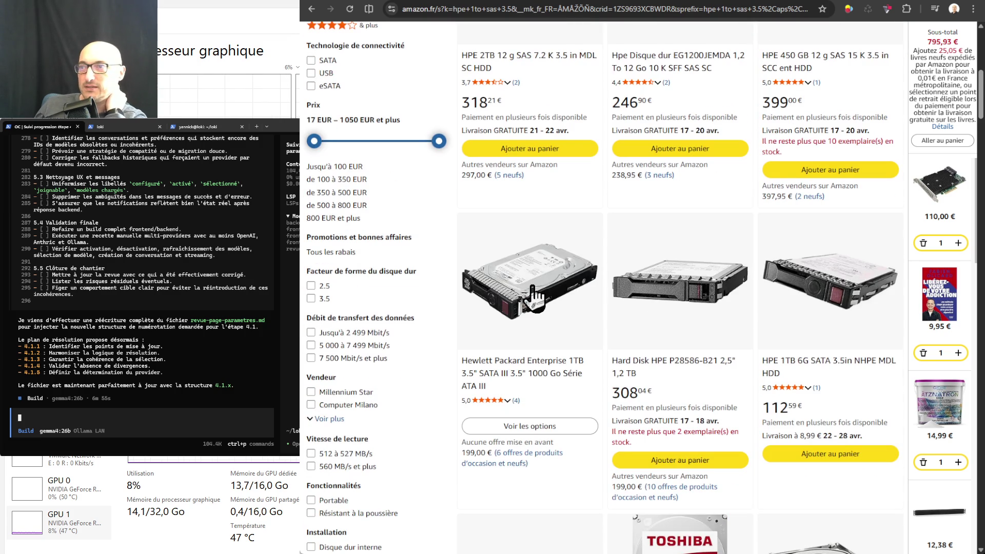
pyautogui.scroll(-3, 534, 295)
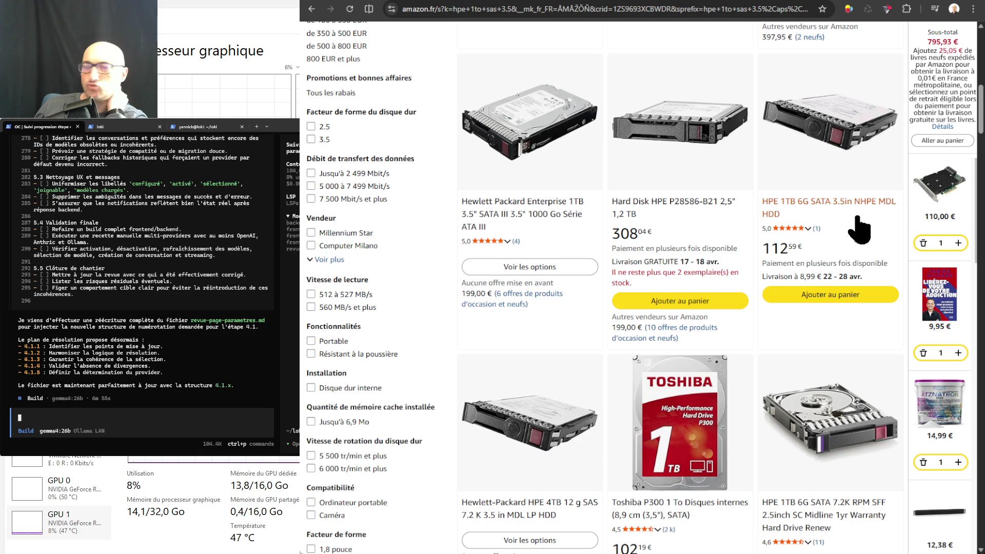
pyautogui.scroll(-3, 859, 230)
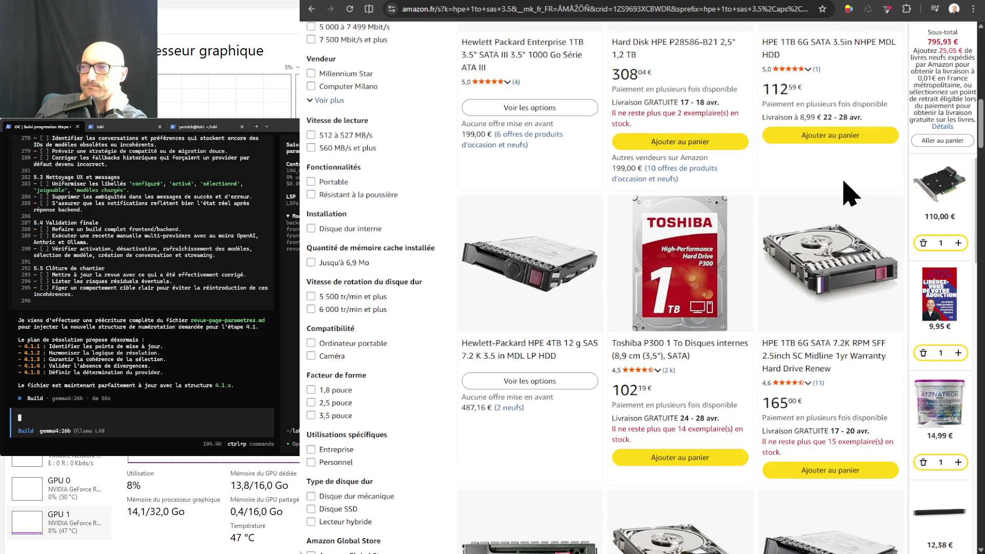
pyautogui.scroll(-2, 851, 215)
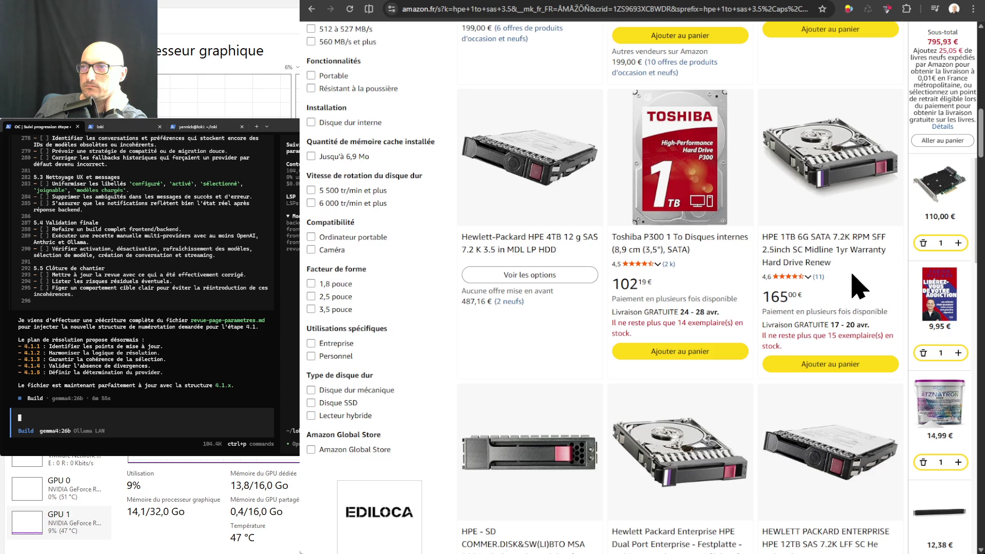
pyautogui.scroll(-4, 859, 288)
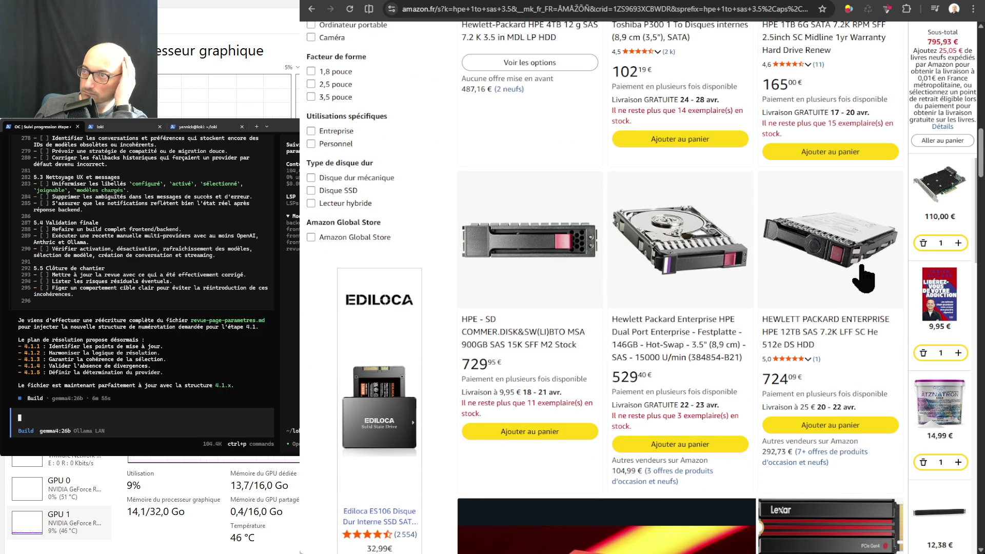
pyautogui.scroll(-4, 866, 272)
pyautogui.scroll(-5, 866, 272)
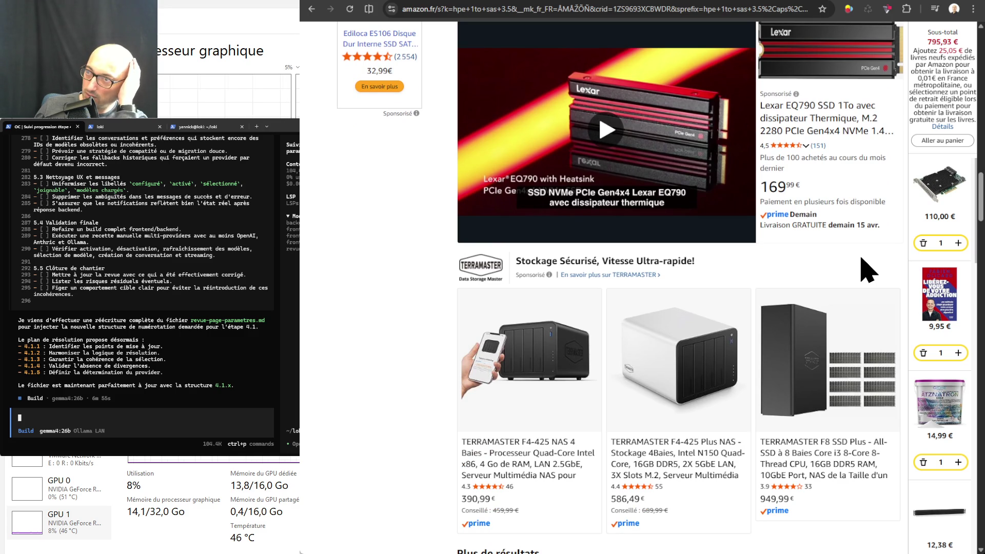
pyautogui.scroll(-7, 867, 270)
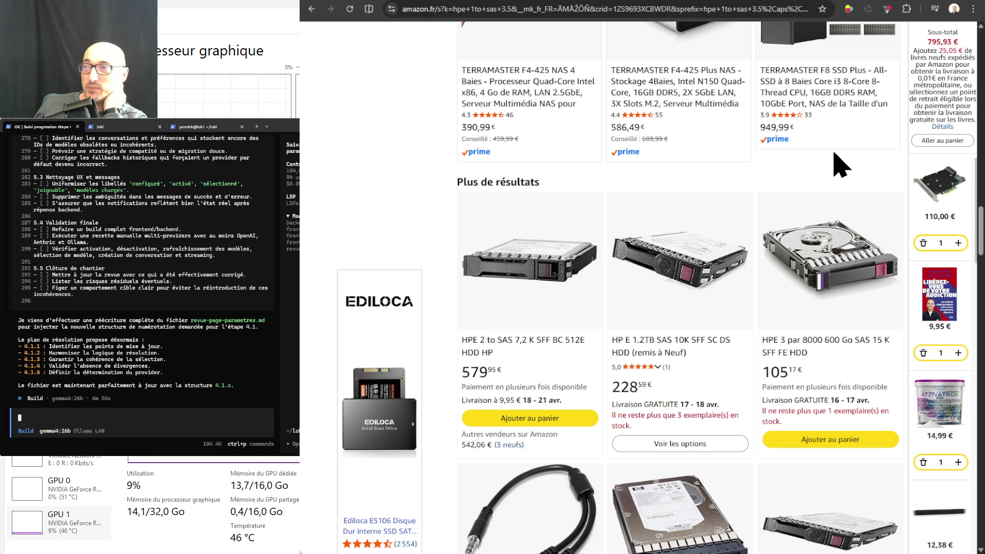
pyautogui.scroll(-1, 834, 164)
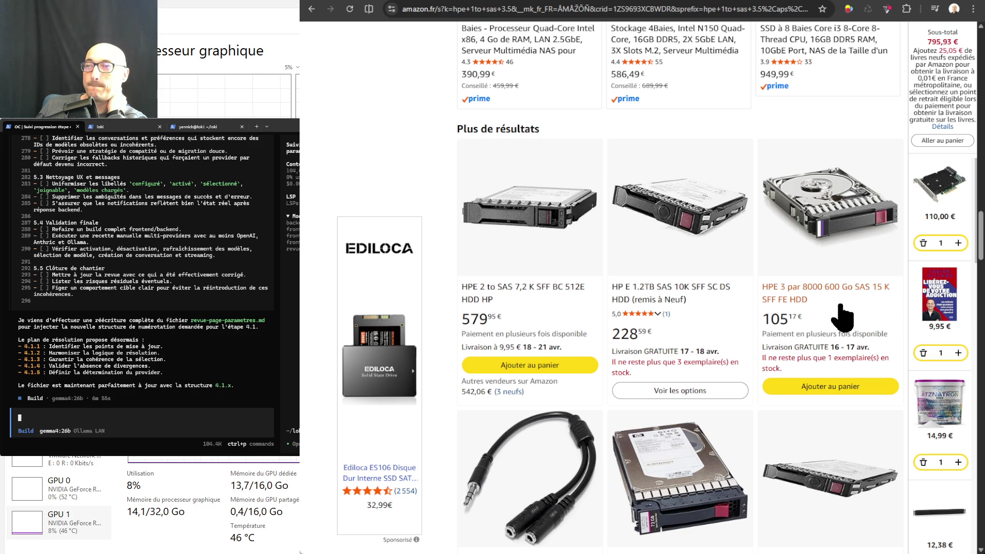
# - Finish scanning the HPE drive listings, then switch to the Loki chat tab
pyautogui.scroll(-4, 841, 307)
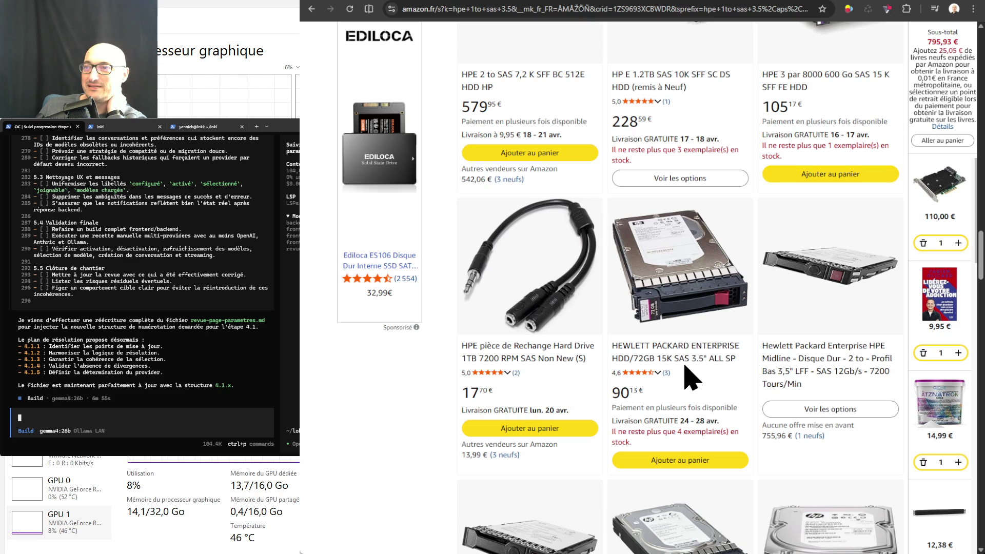
pyautogui.scroll(-7, 688, 367)
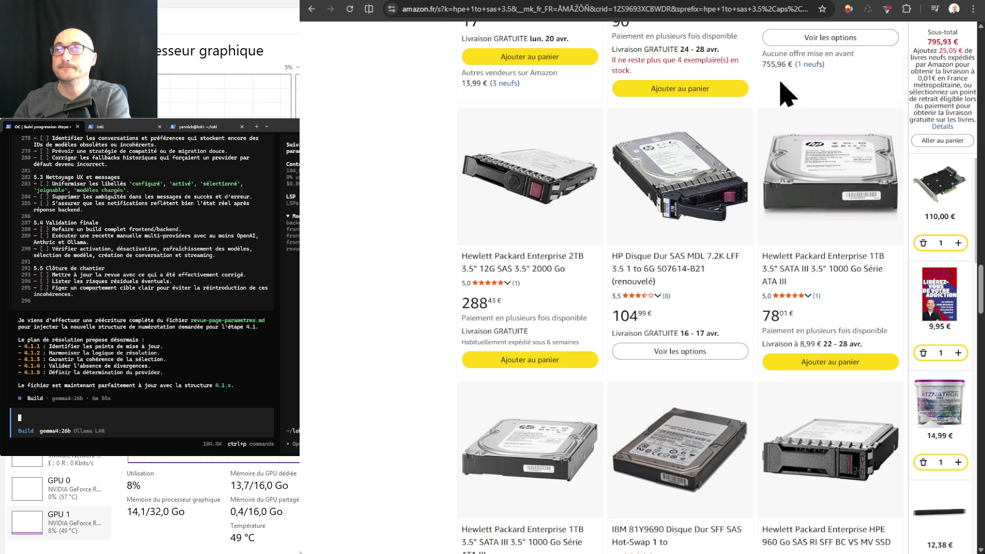
pyautogui.hotkey('ctrl', 'Tab')
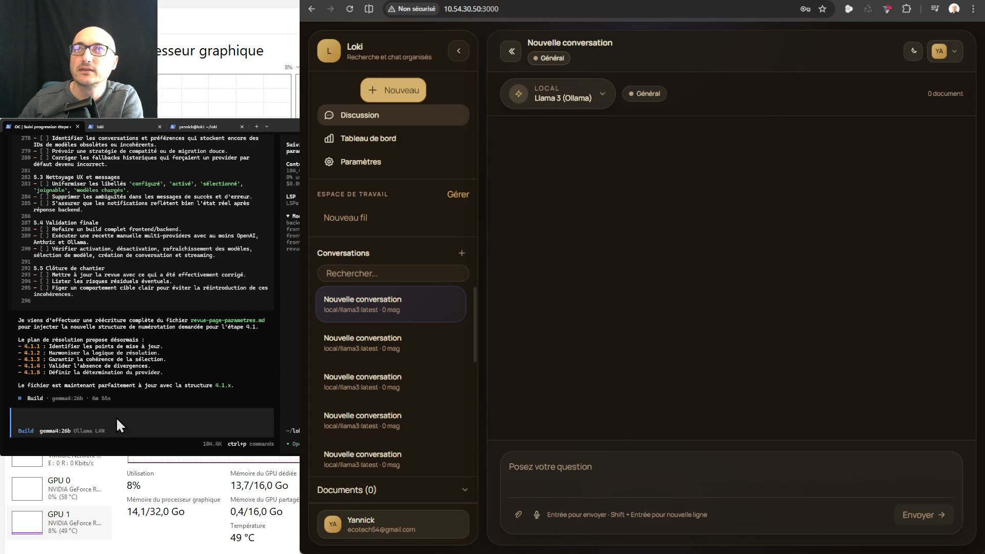
# - In the shell session, check the terminal output for the update to revue-page-parametres.md
pyautogui.click(197, 125)
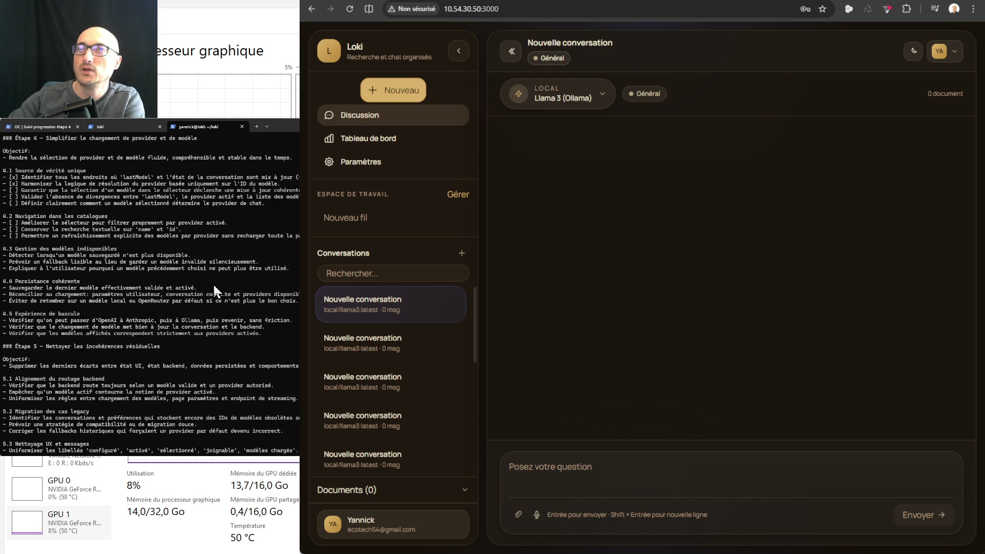
pyautogui.scroll(-5, 214, 287)
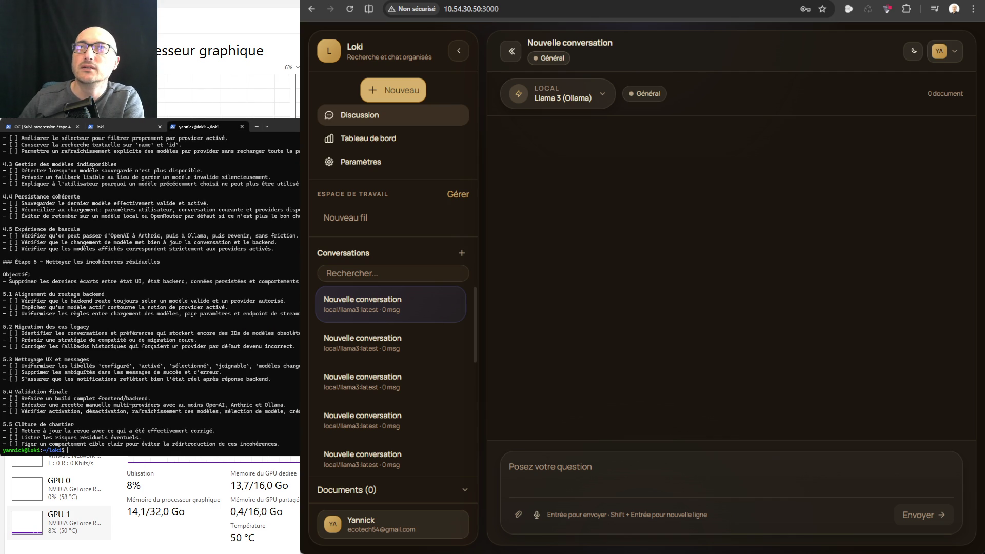
pyautogui.scroll(3, 94, 365)
pyautogui.scroll(4, 94, 365)
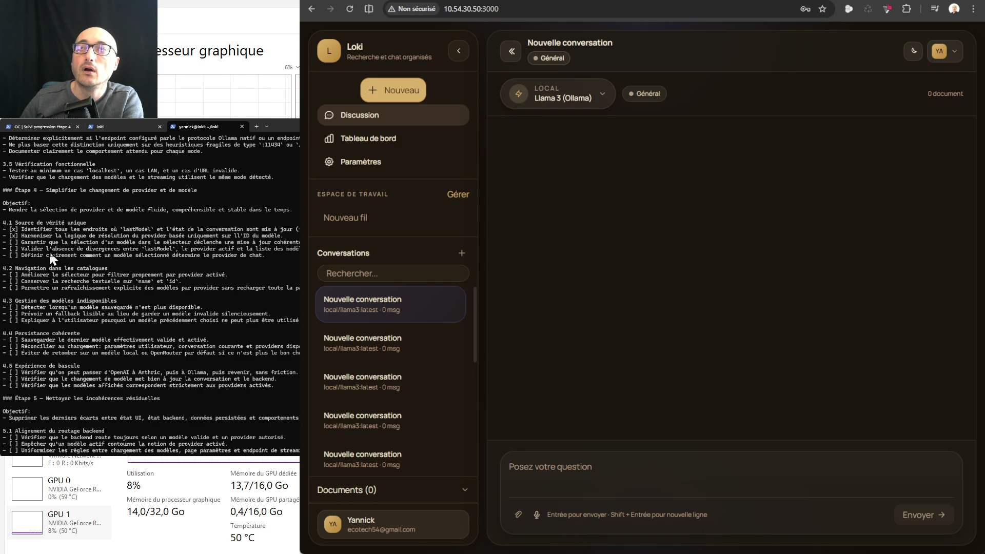
pyautogui.scroll(-7, 67, 298)
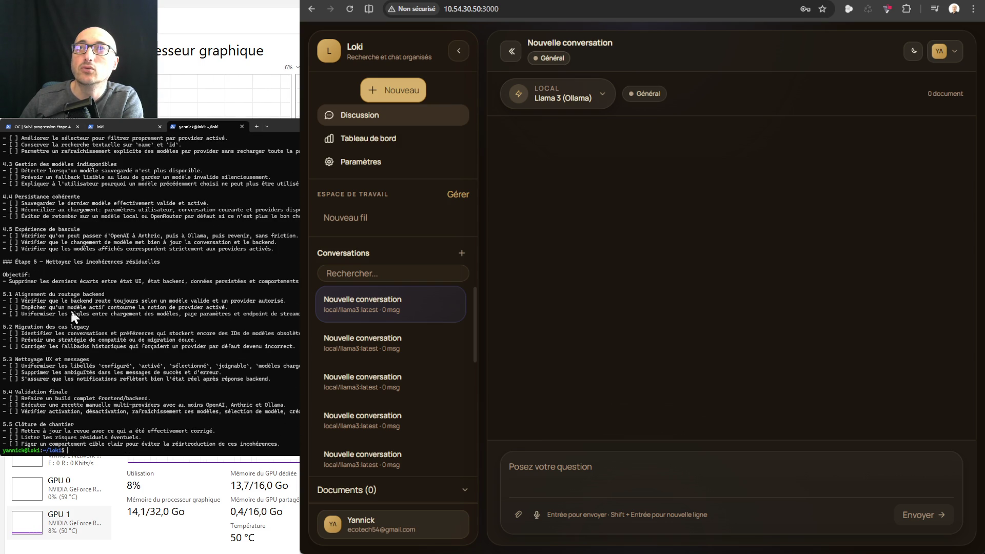
pyautogui.write('cat revue-page-parametres.md')
pyautogui.hotkey('ctrl', 'u')
pyautogui.scroll(9, 109, 362)
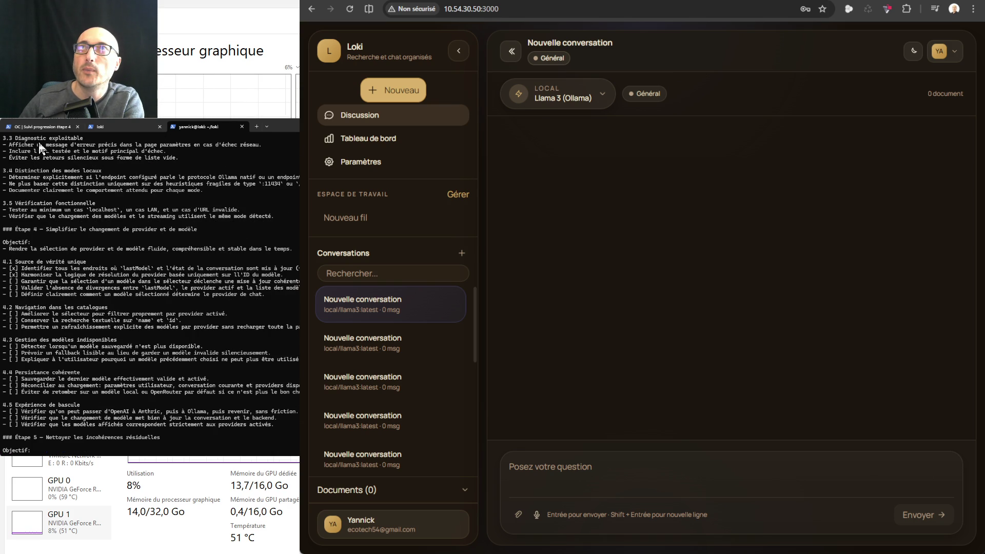
# - Tell the OpenCode agent: 'Je viens de vérifier le fichier et je ne vois pas ta mise à jour.'
pyautogui.click(35, 125)
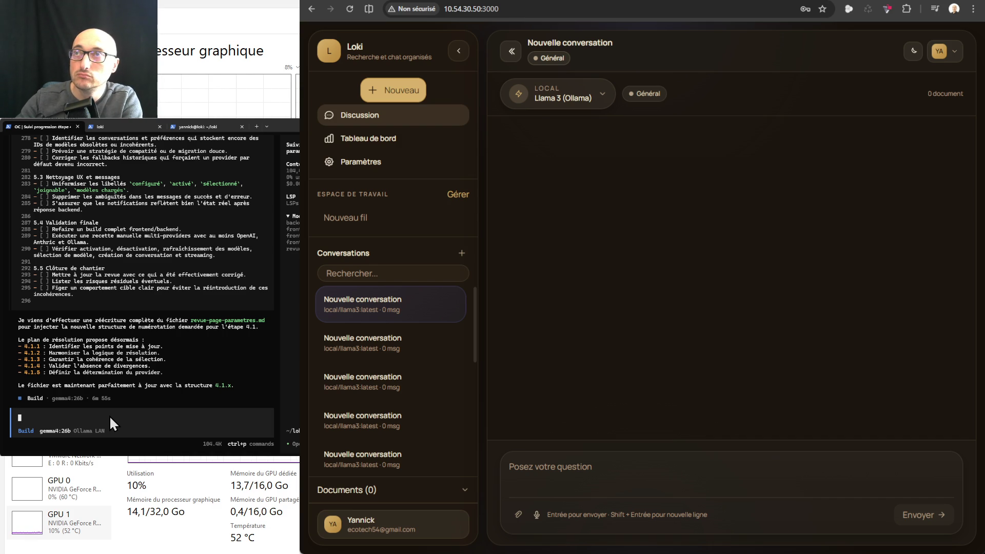
pyautogui.write('Je viens de vérifier le fichier et je ne vois pas ta mise à jour.')
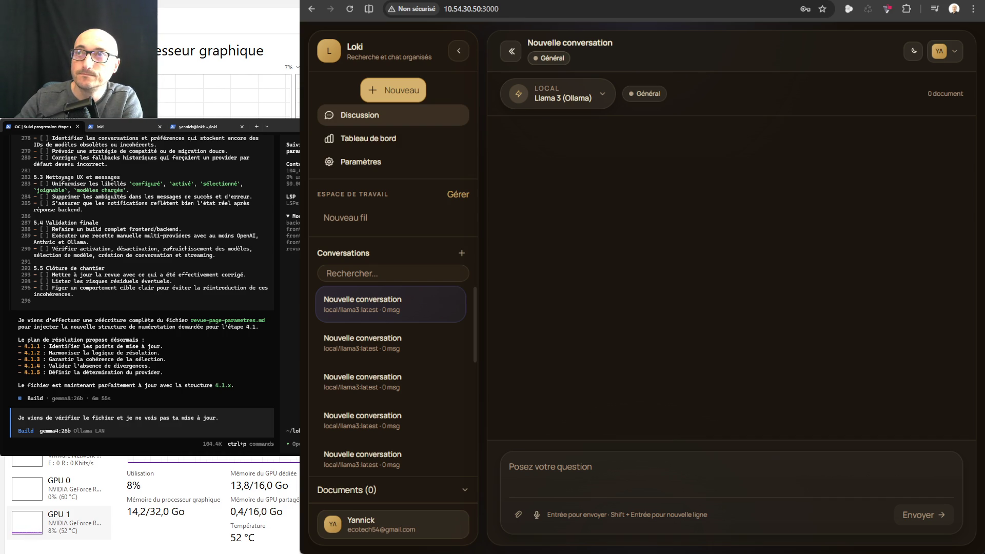
pyautogui.press('Return')
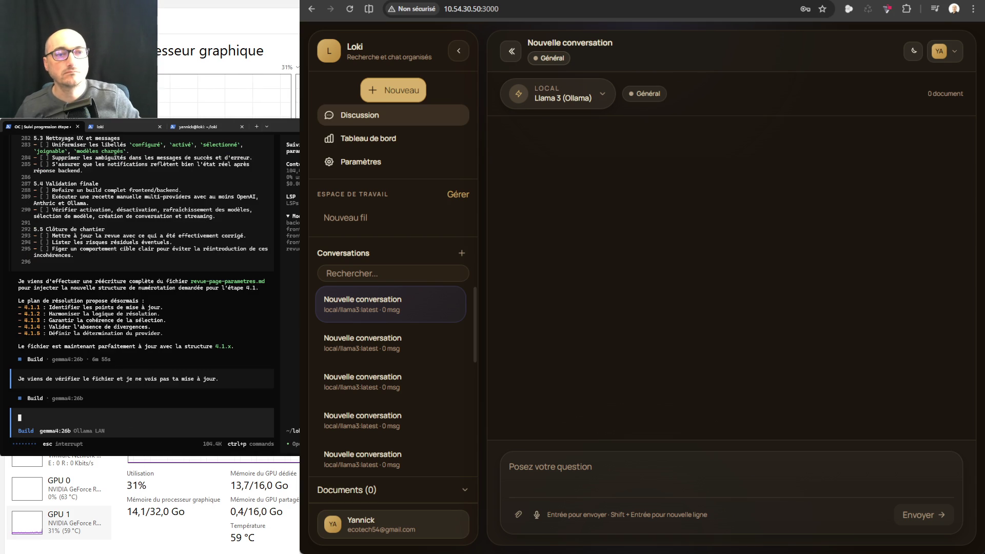
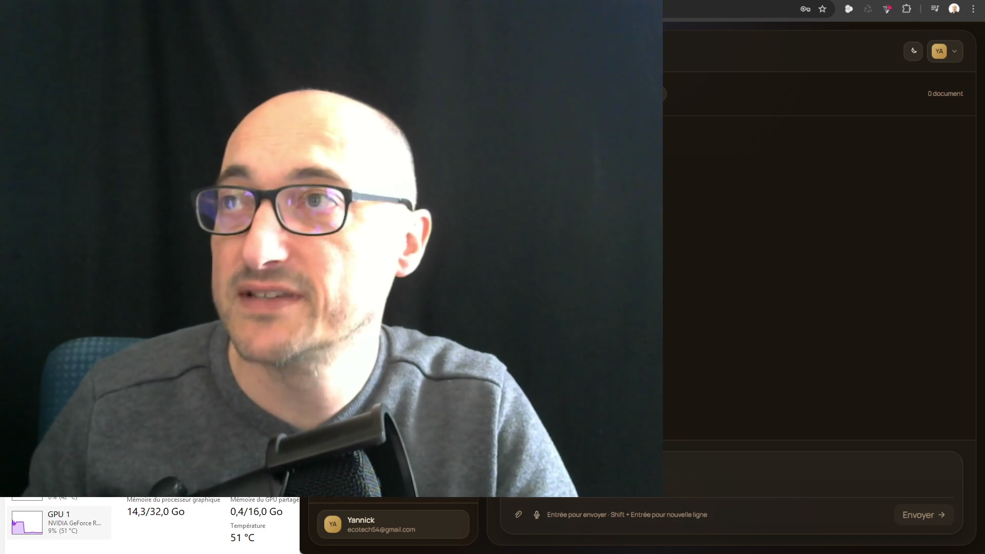
# - Return to the Amazon.fr 16 Go DDR4 2666 MHz memory results and scroll through the listings
pyautogui.hotkey('ctrl', 'Tab')
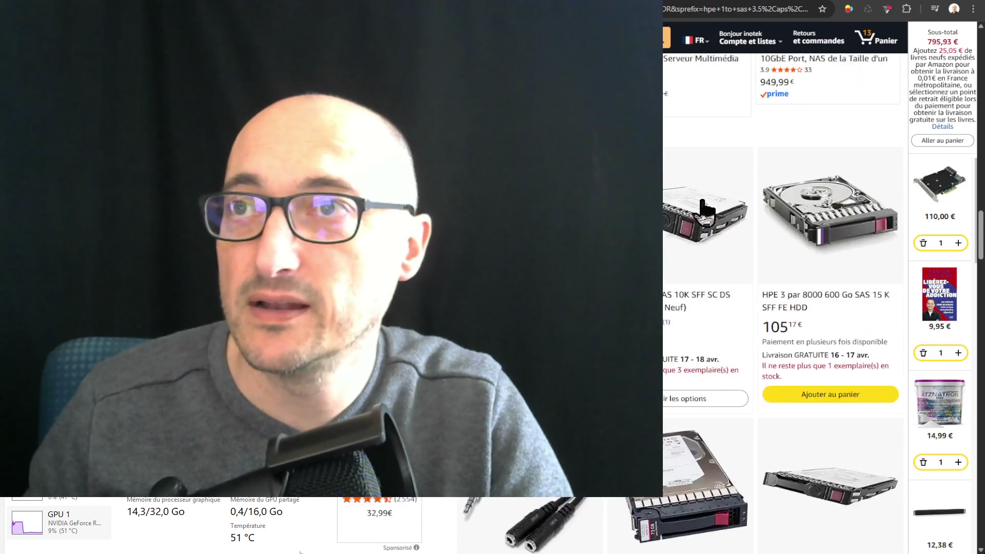
pyautogui.scroll(9, 702, 203)
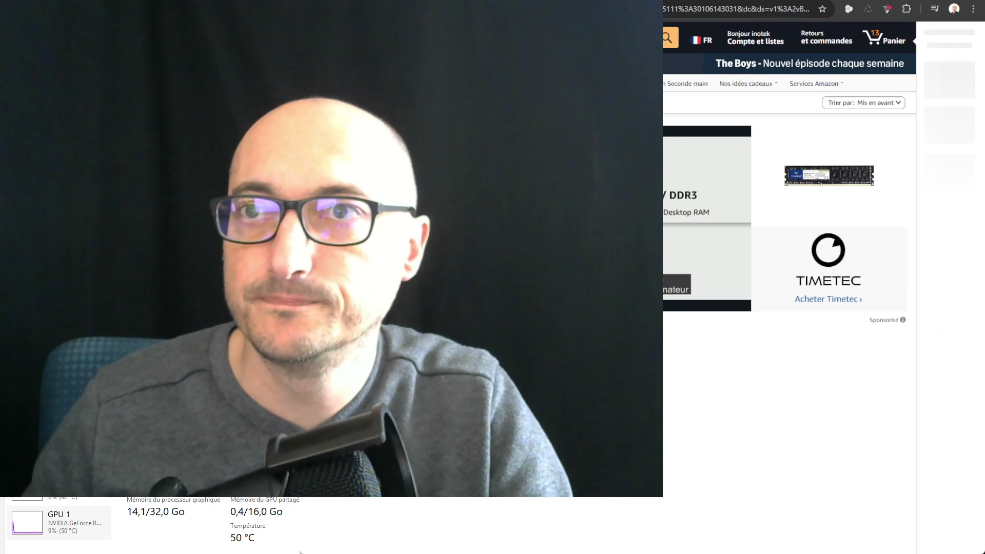
pyautogui.scroll(-5, 712, 234)
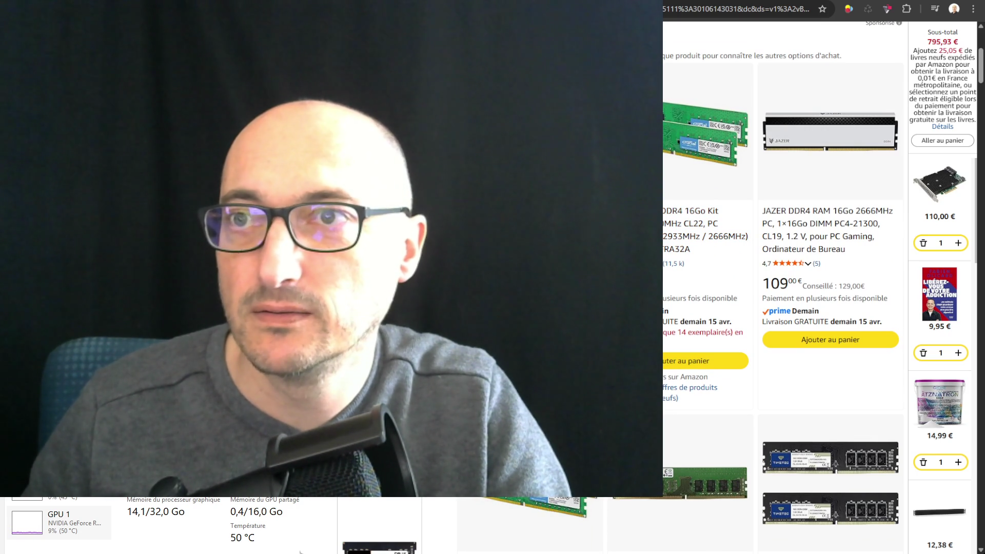
pyautogui.scroll(-3, 779, 277)
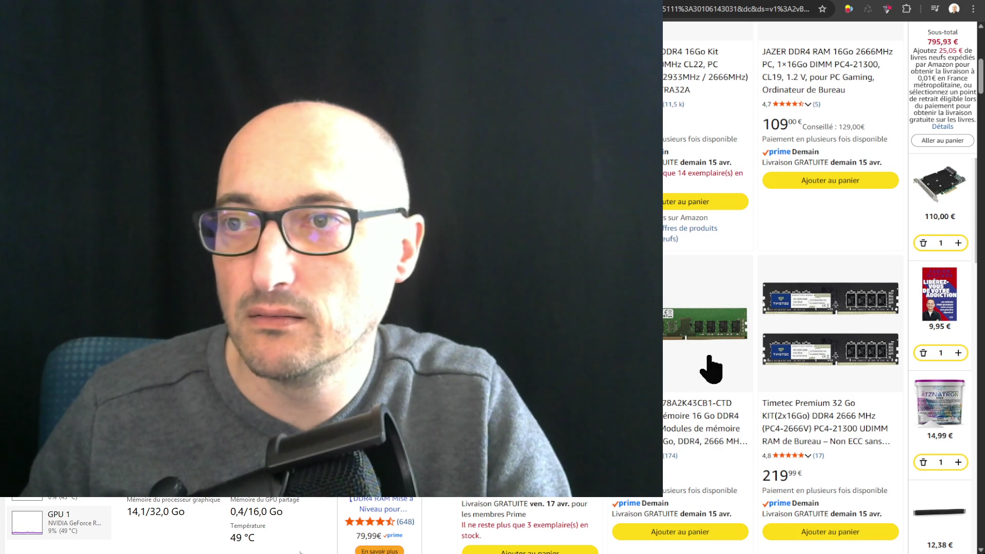
pyautogui.scroll(-1, 683, 375)
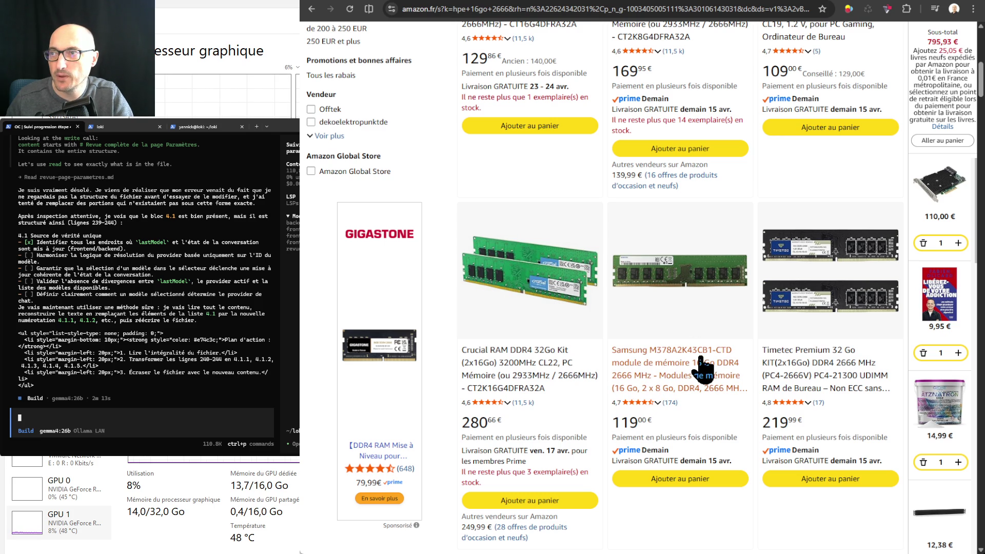
# - Refine the Amazon search to "hpe ecc 16go 2666" by adding "ecc" after "hpe"
pyautogui.scroll(10, 703, 367)
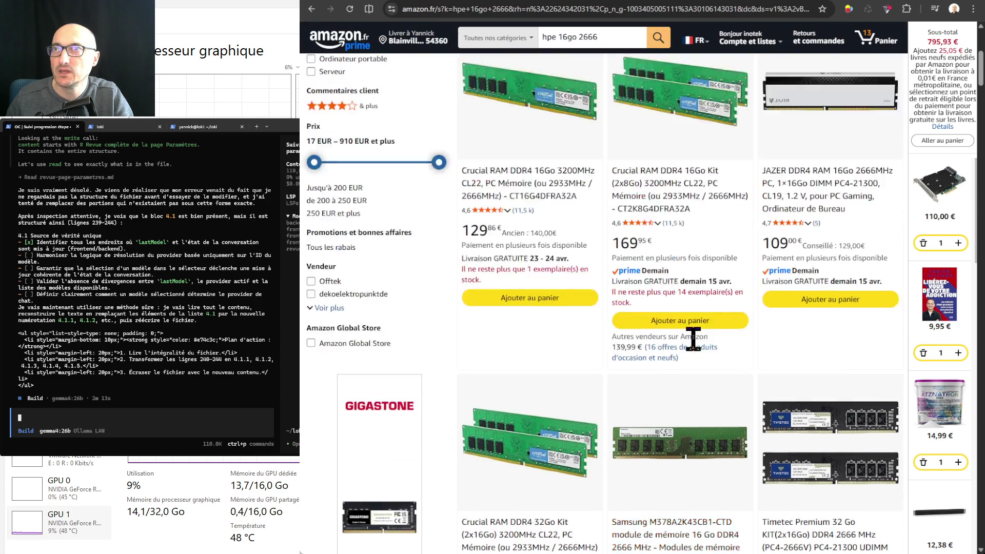
pyautogui.click(557, 38)
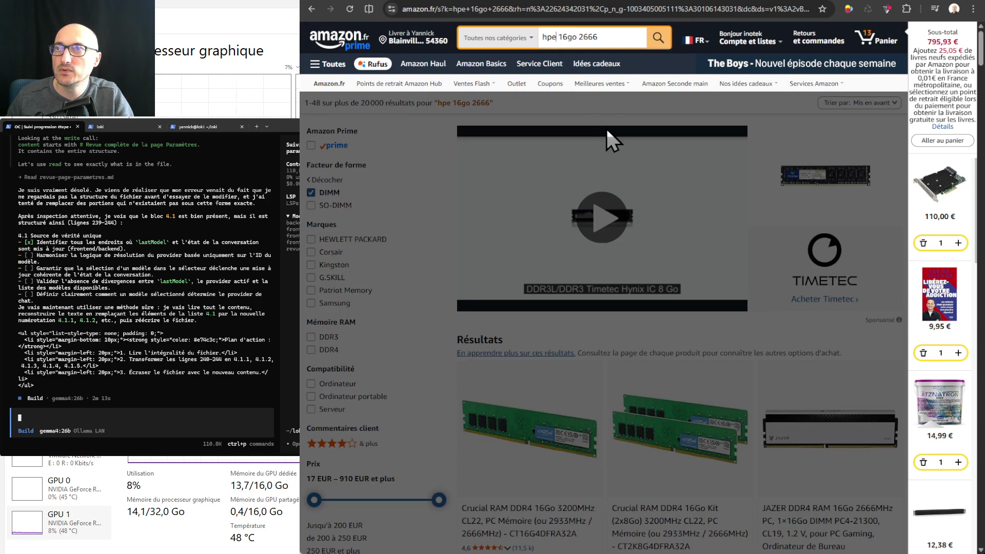
pyautogui.write('ecc')
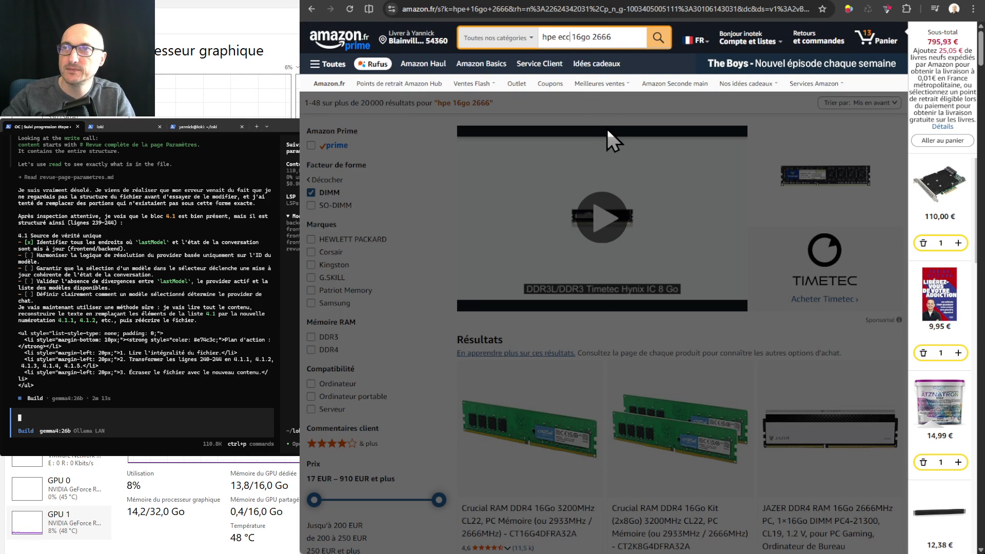
pyautogui.press('Return')
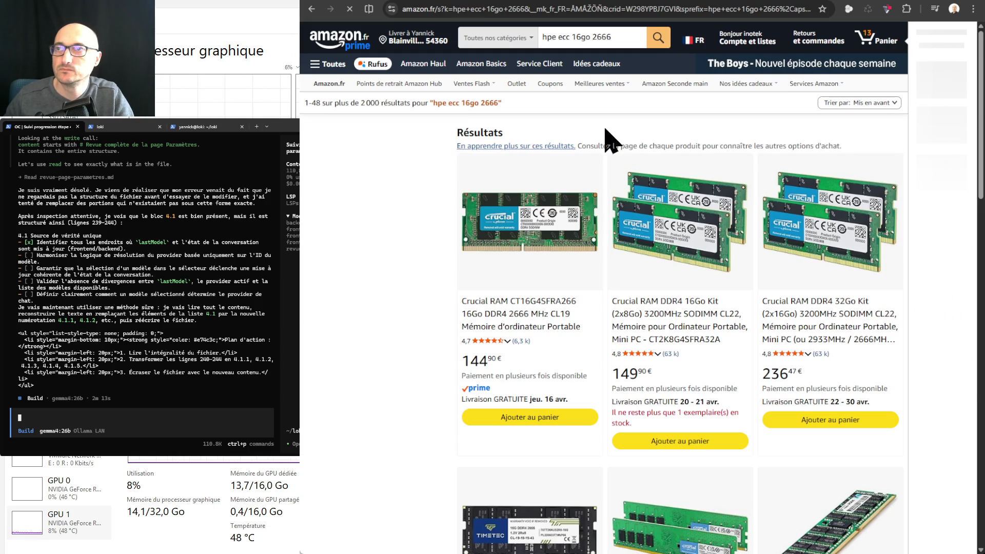
# - Scroll through the HPE ECC 16 Go 2666 results, including the 835955-B21 modules
pyautogui.scroll(-5, 727, 149)
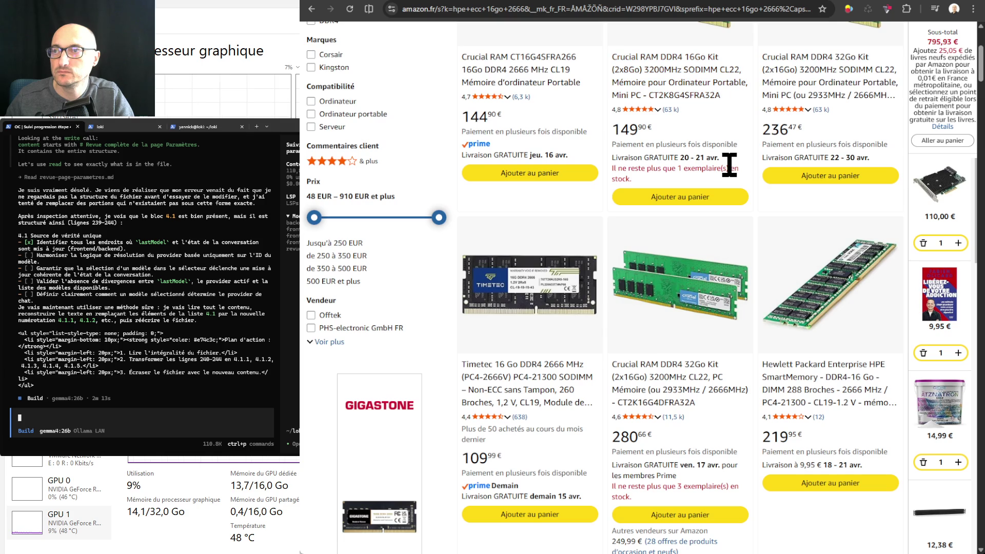
pyautogui.scroll(-2, 729, 164)
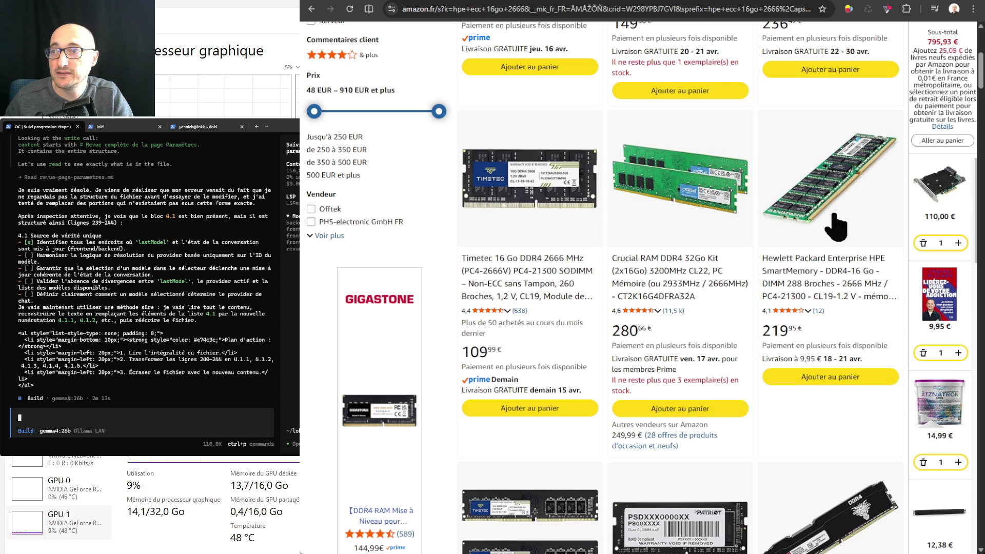
pyautogui.scroll(-6, 835, 226)
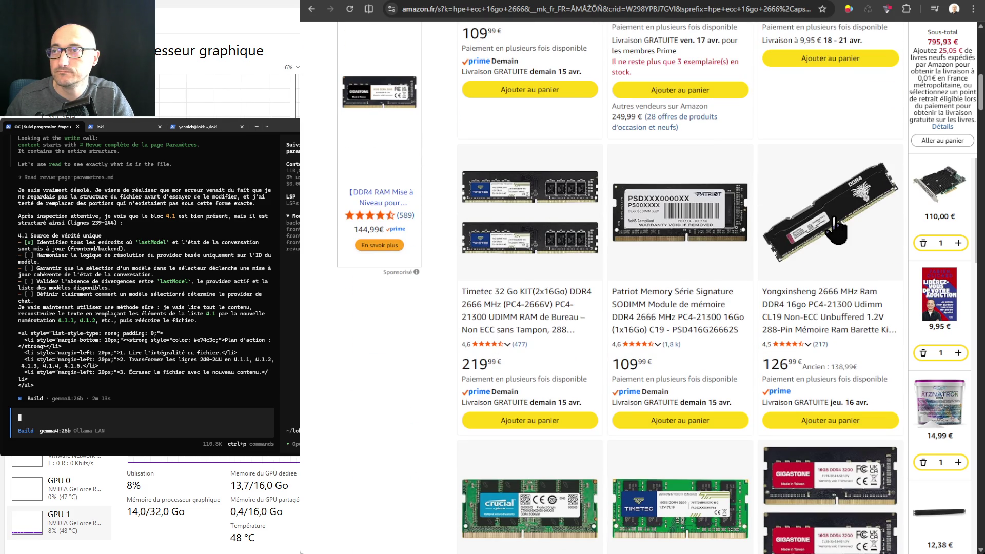
pyautogui.scroll(-12, 836, 229)
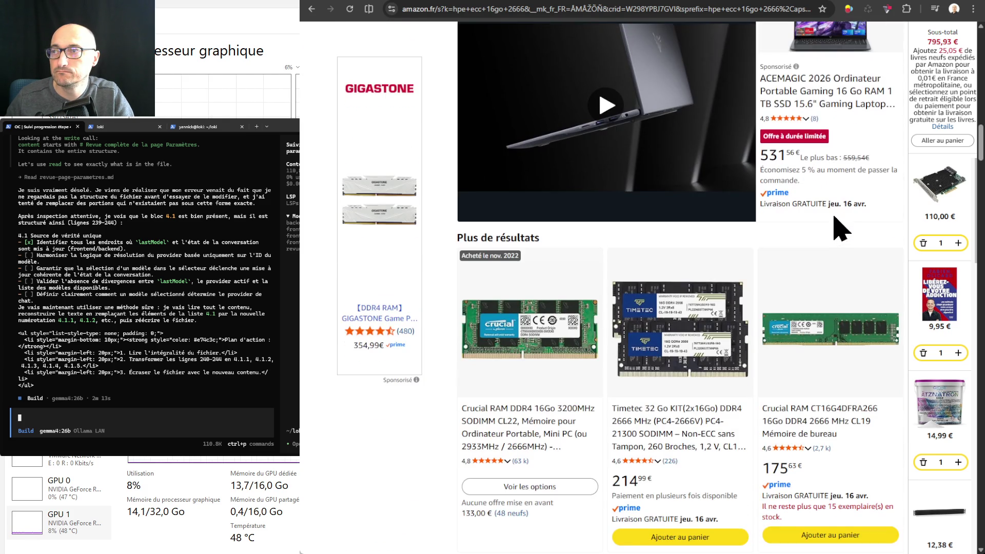
pyautogui.scroll(-4, 841, 228)
pyautogui.scroll(-7, 834, 218)
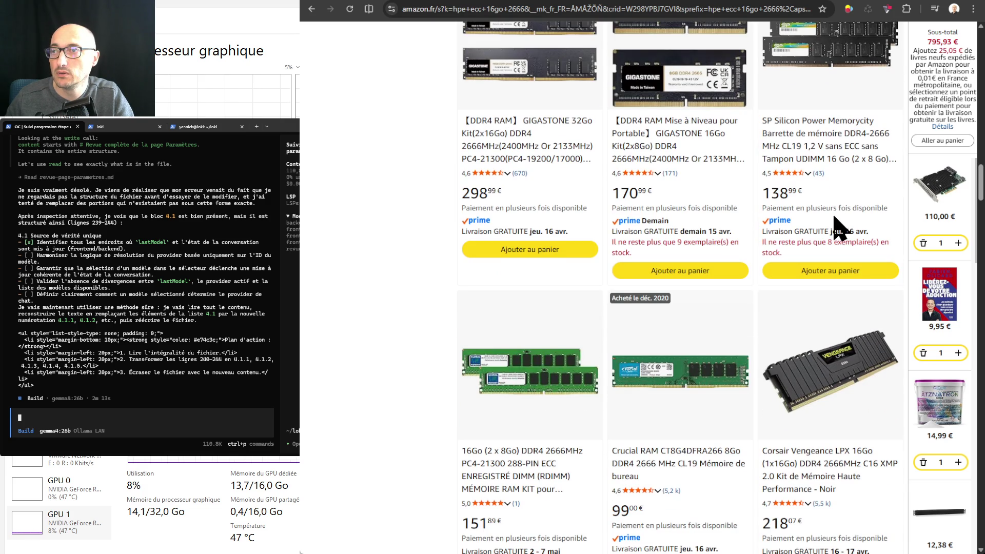
pyautogui.scroll(-4, 835, 228)
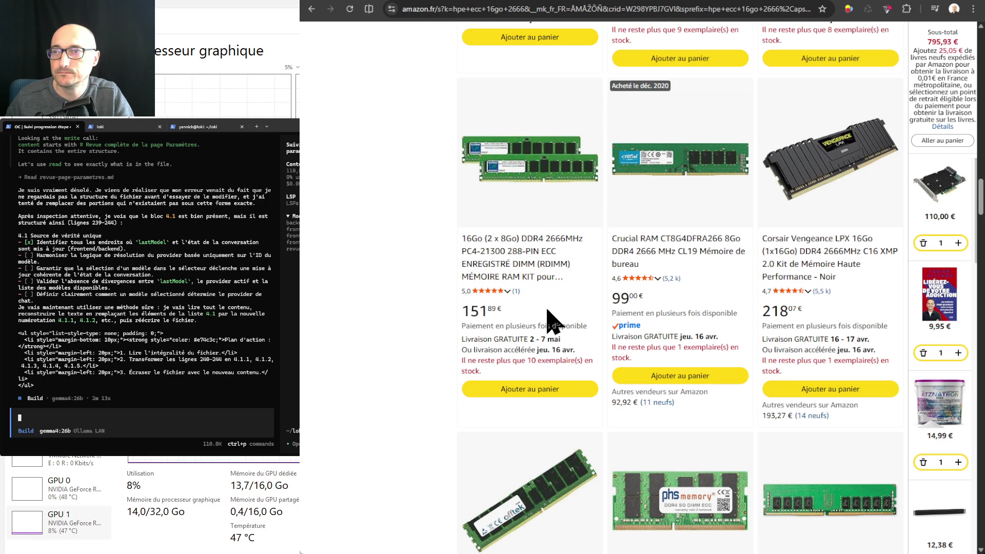
pyautogui.scroll(-10, 547, 285)
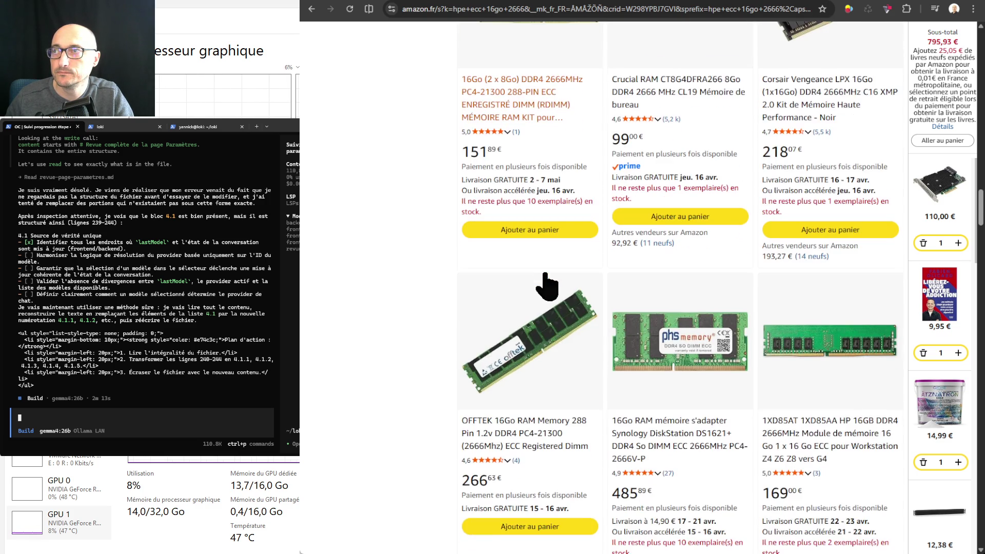
pyautogui.scroll(-5, 546, 285)
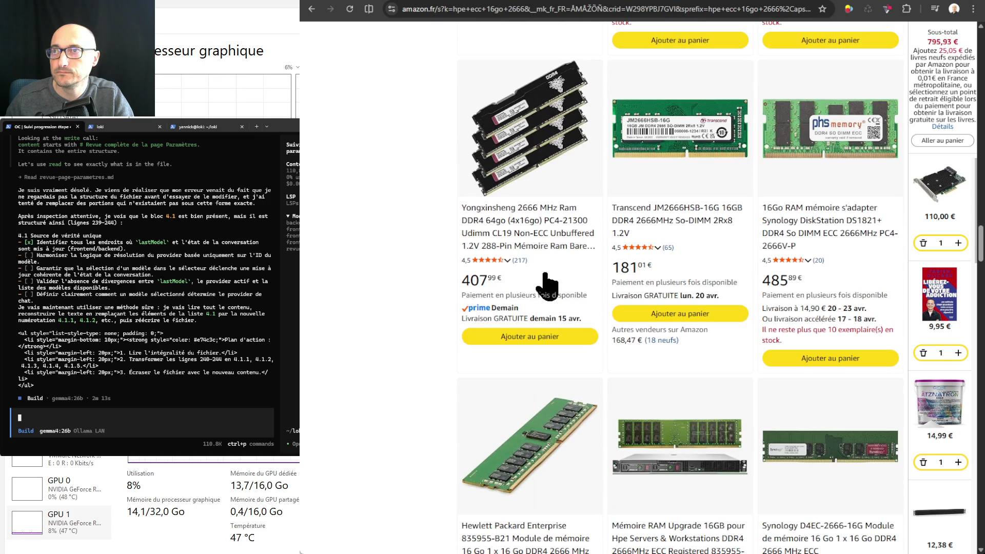
pyautogui.scroll(-3, 546, 284)
pyautogui.scroll(-2, 547, 286)
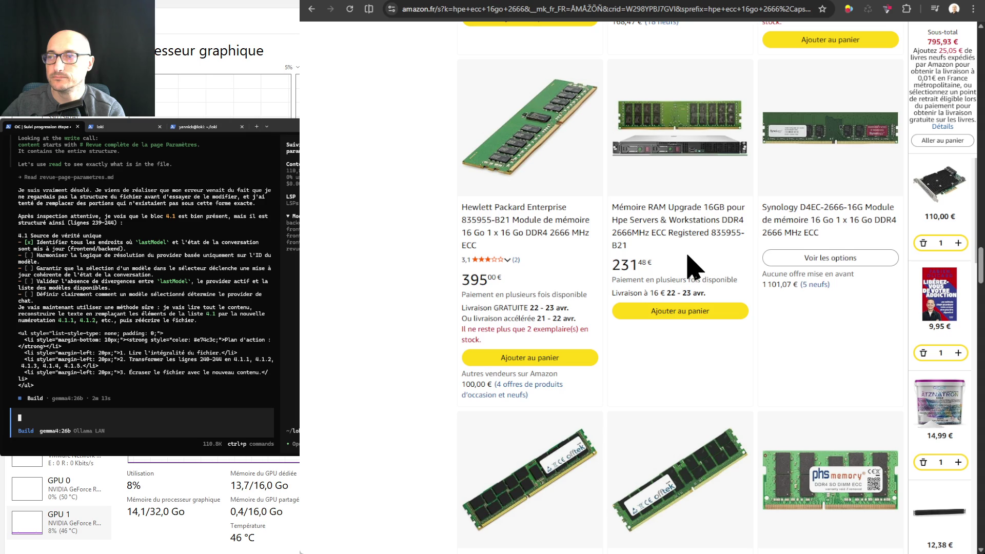
pyautogui.scroll(-3, 683, 256)
pyautogui.scroll(-2, 687, 277)
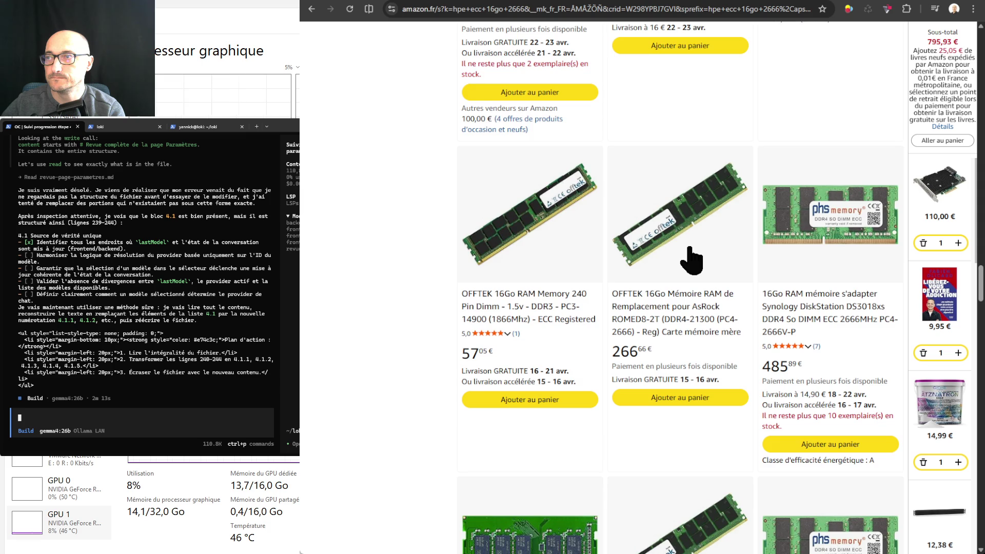
pyautogui.scroll(-1, 691, 260)
pyautogui.scroll(-1, 690, 256)
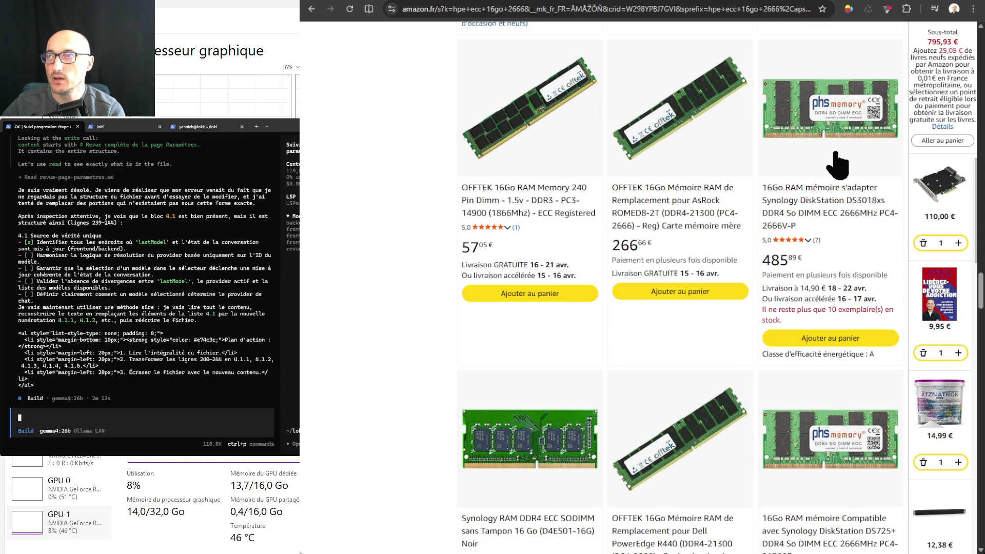
pyautogui.scroll(-5, 828, 203)
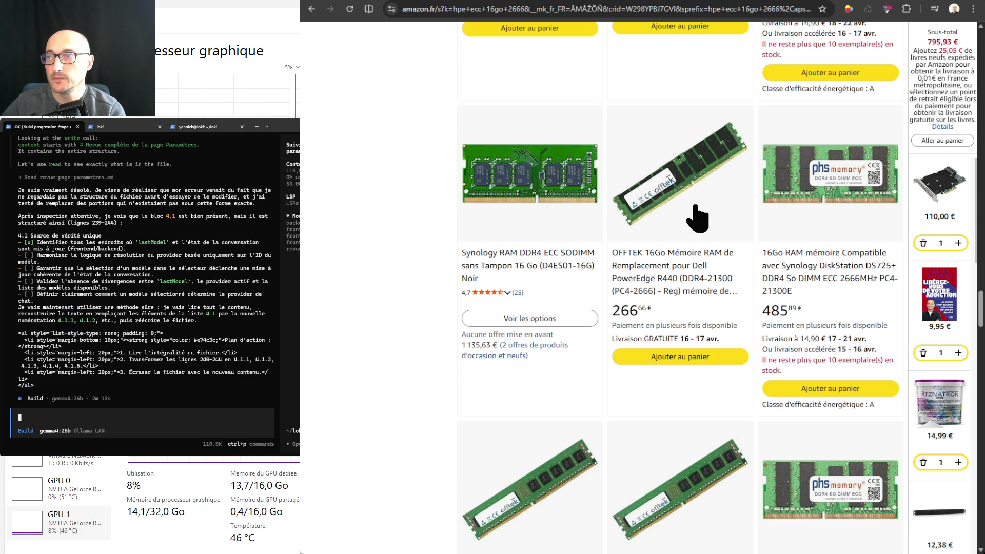
pyautogui.scroll(-2, 696, 205)
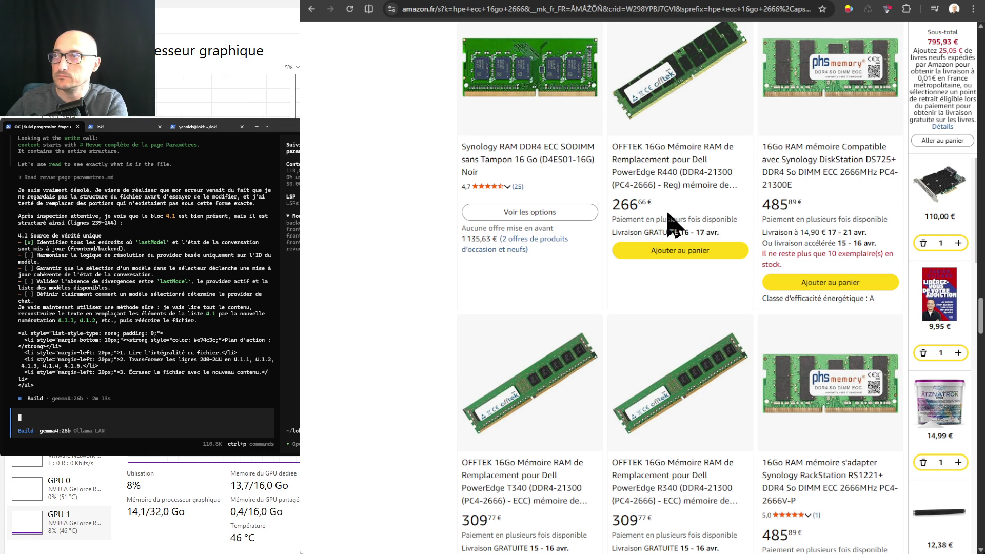
pyautogui.click(938, 184)
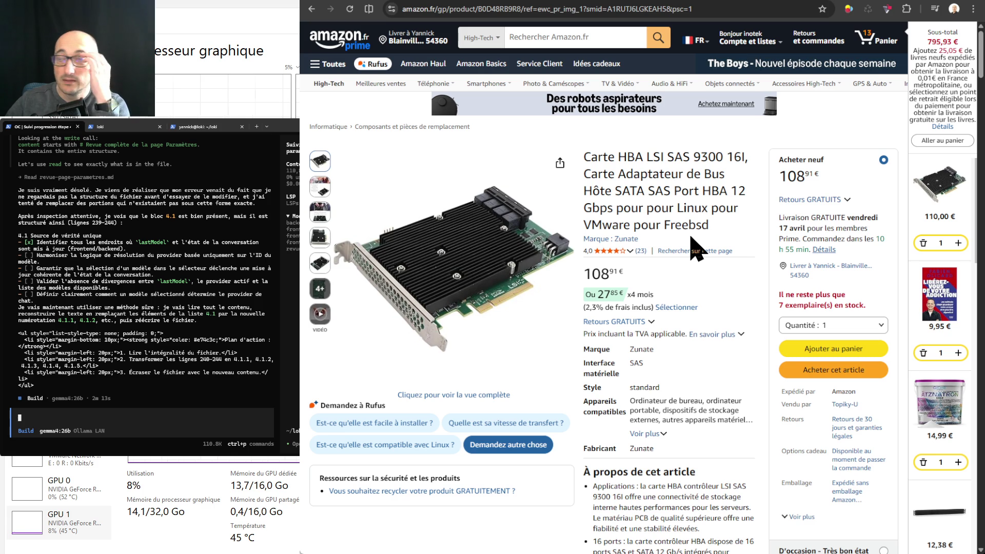
# - View the photos of the LSI SAS 9300 16i HBA card on its product page
pyautogui.moveTo(511, 252)
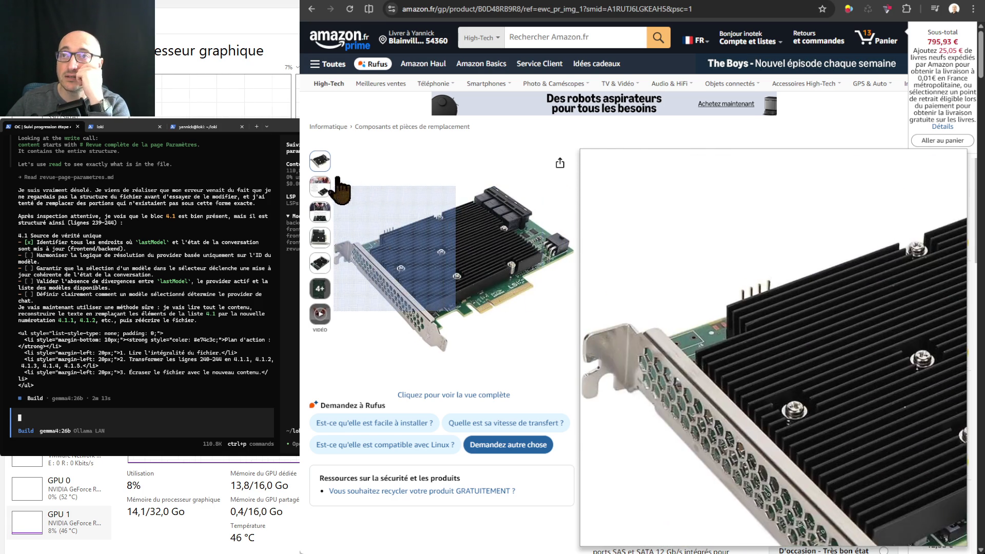
pyautogui.moveTo(321, 220)
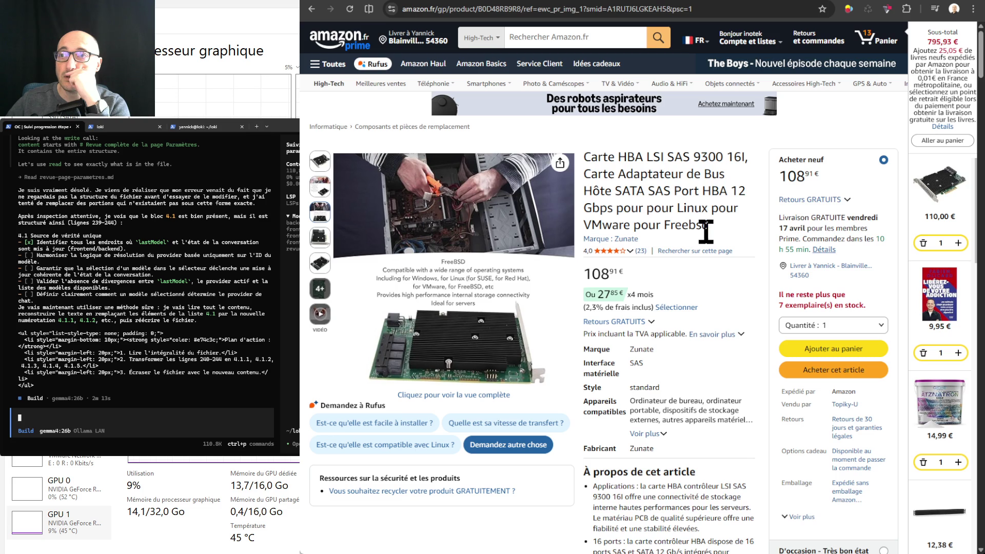
pyautogui.moveTo(324, 194)
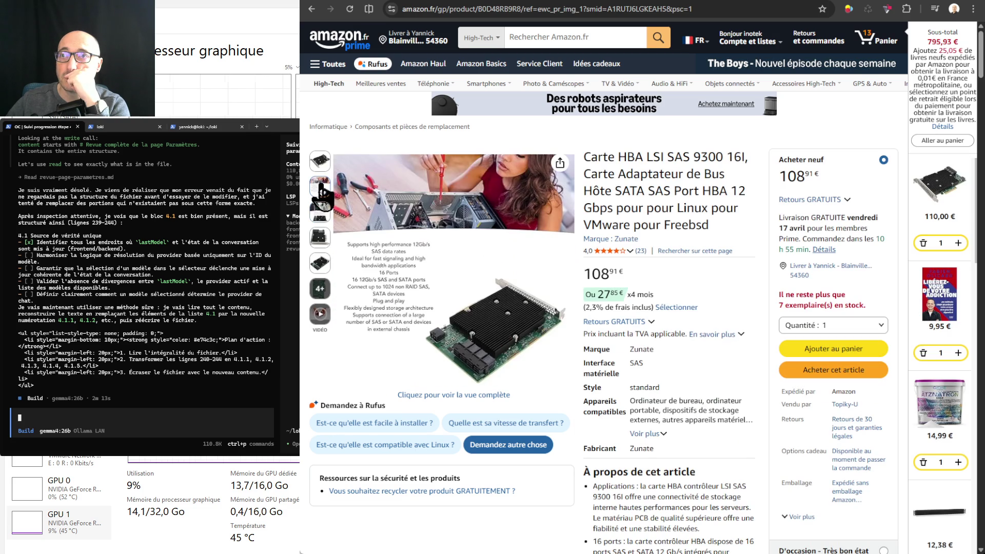
pyautogui.moveTo(317, 270)
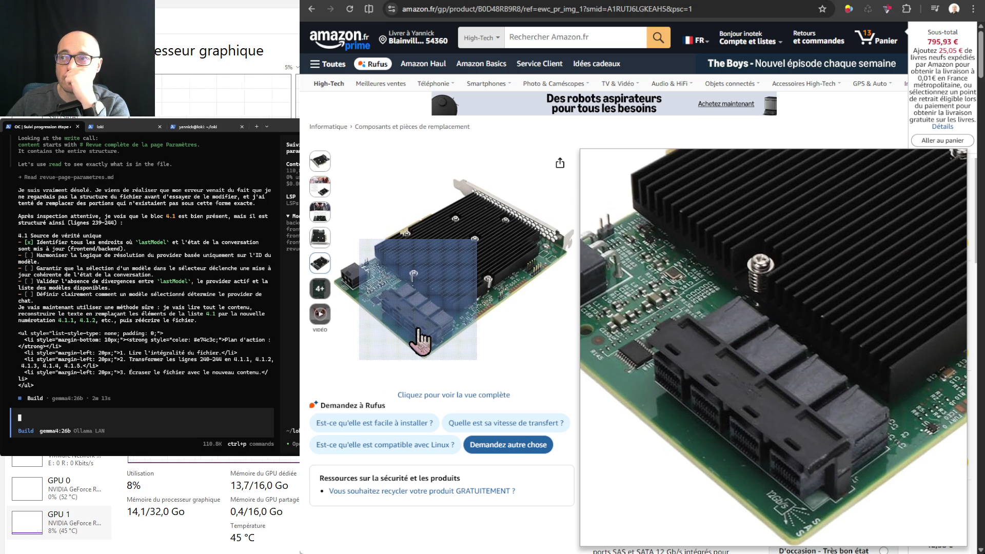
# - Show the first product photo of the LSI SAS 9300 16i HBA card
pyautogui.click(320, 161)
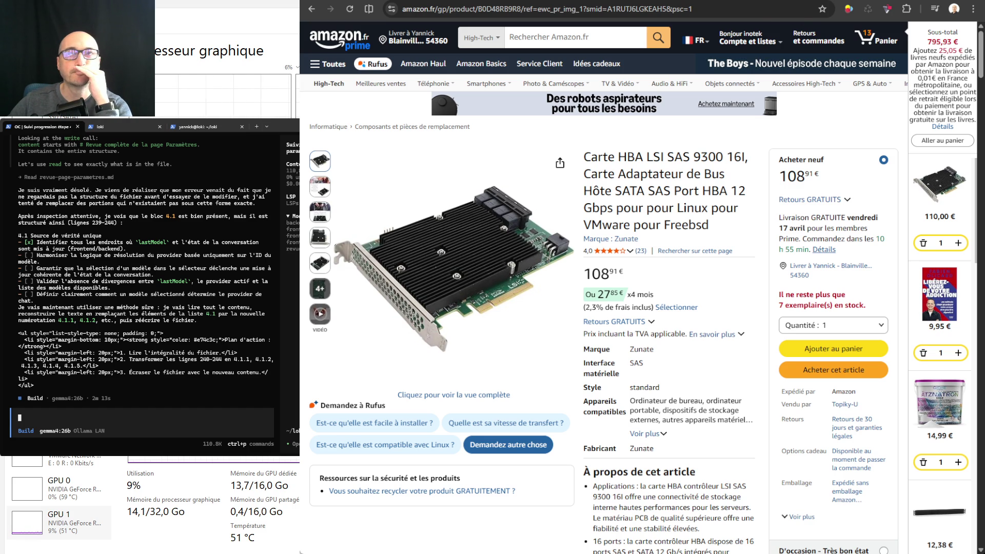
# - In Loki, review the project checklist in the other terminal session
pyautogui.click(664, 4)
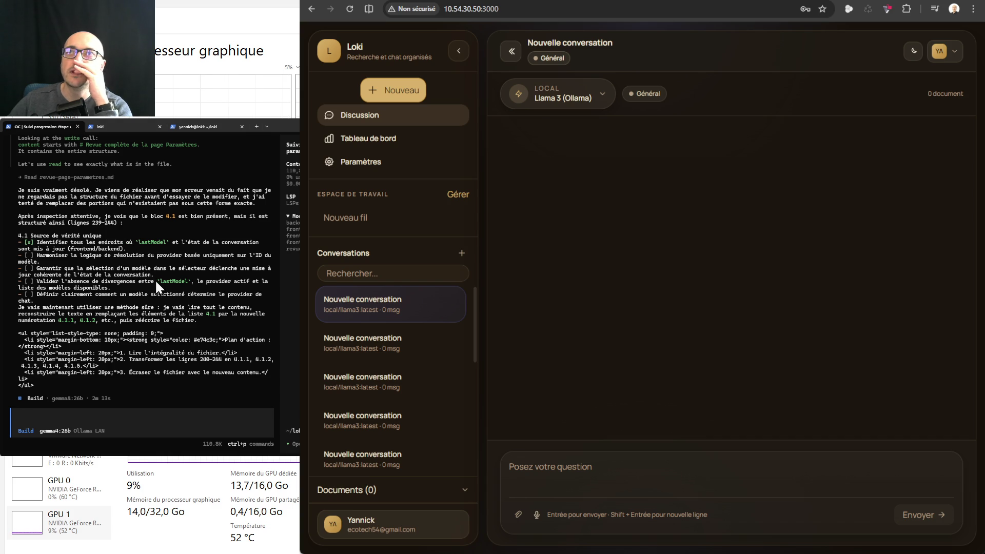
pyautogui.scroll(2, 145, 291)
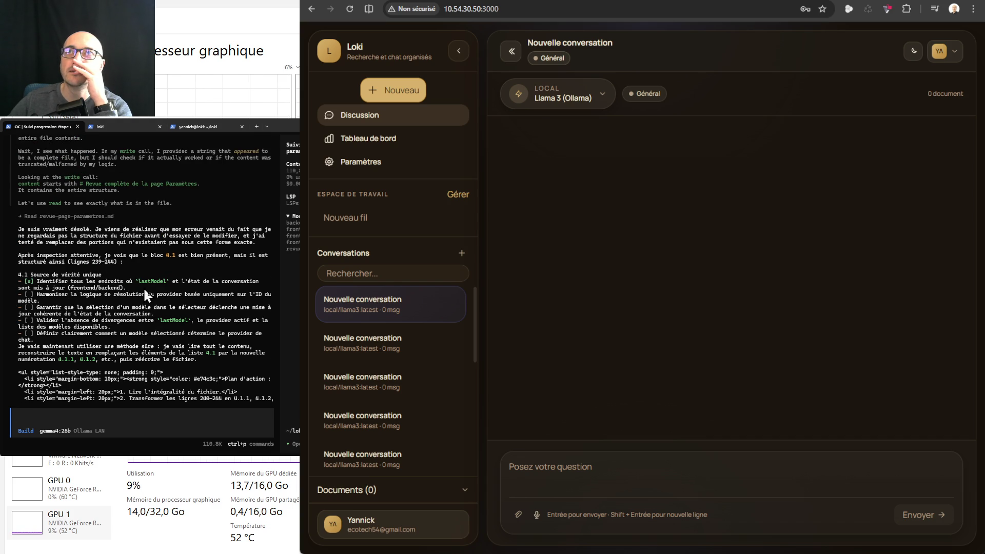
pyautogui.scroll(-2, 144, 287)
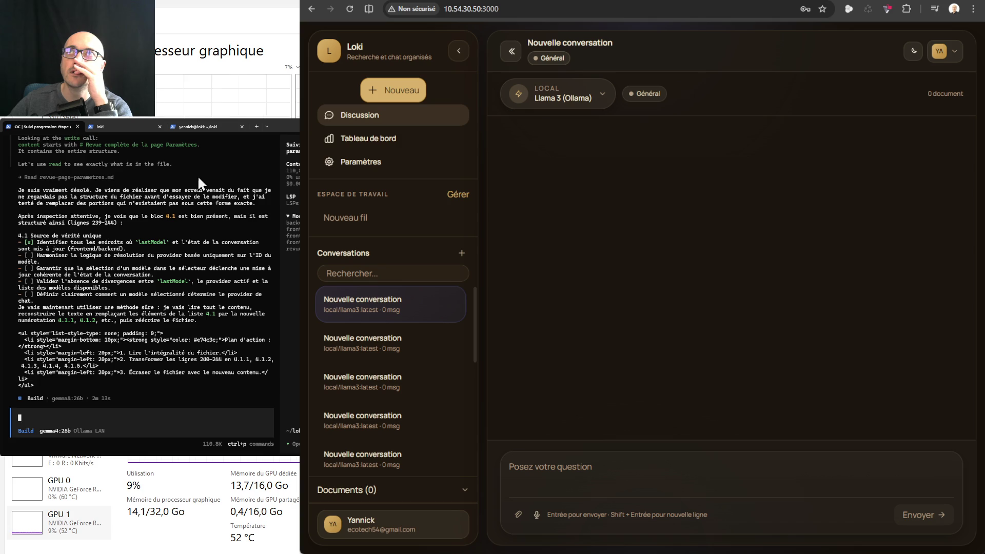
pyautogui.click(198, 127)
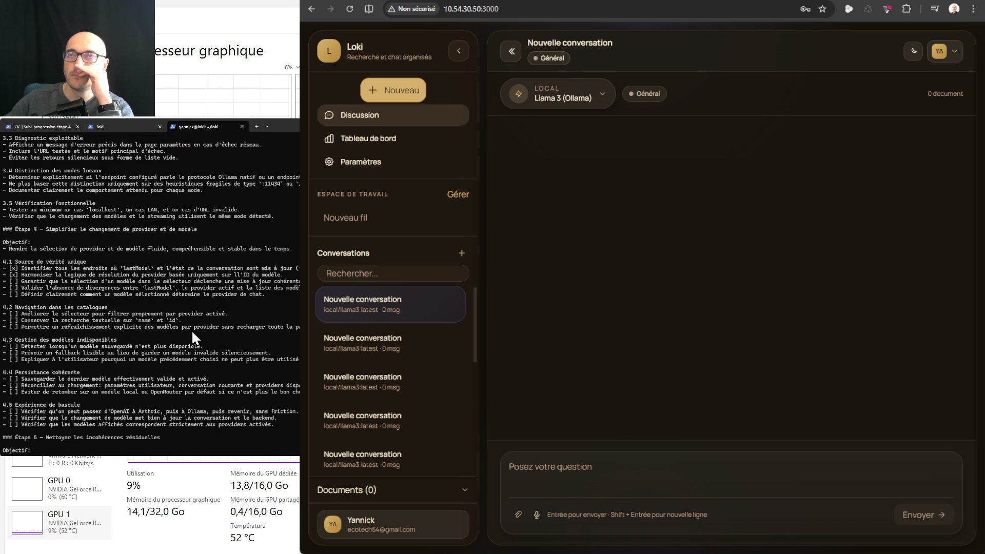
pyautogui.scroll(-5, 192, 329)
pyautogui.scroll(-2, 182, 328)
pyautogui.scroll(3, 173, 331)
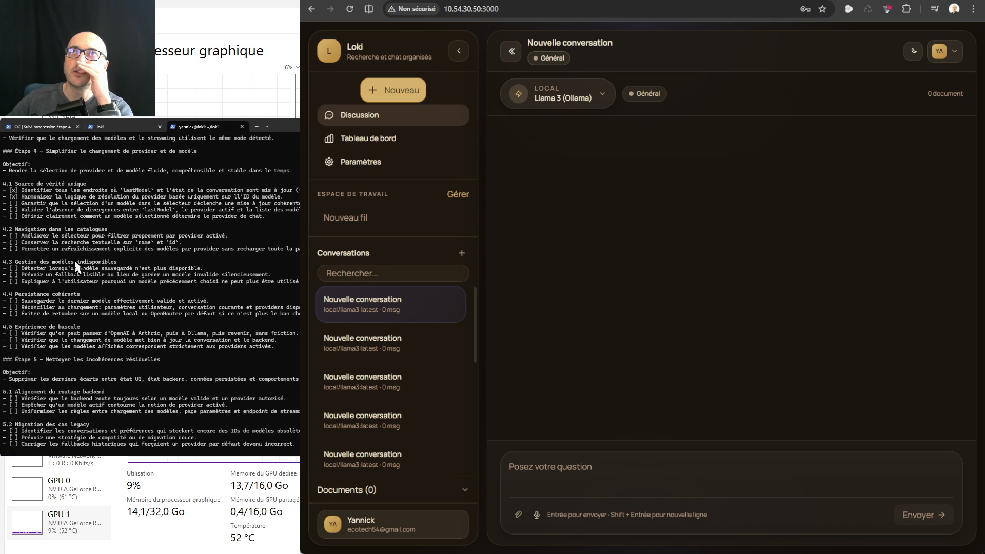
# - Tell the step 4 agent "Je viens de vérifier le fichier et c'est toujours pas effectué."
pyautogui.click(46, 128)
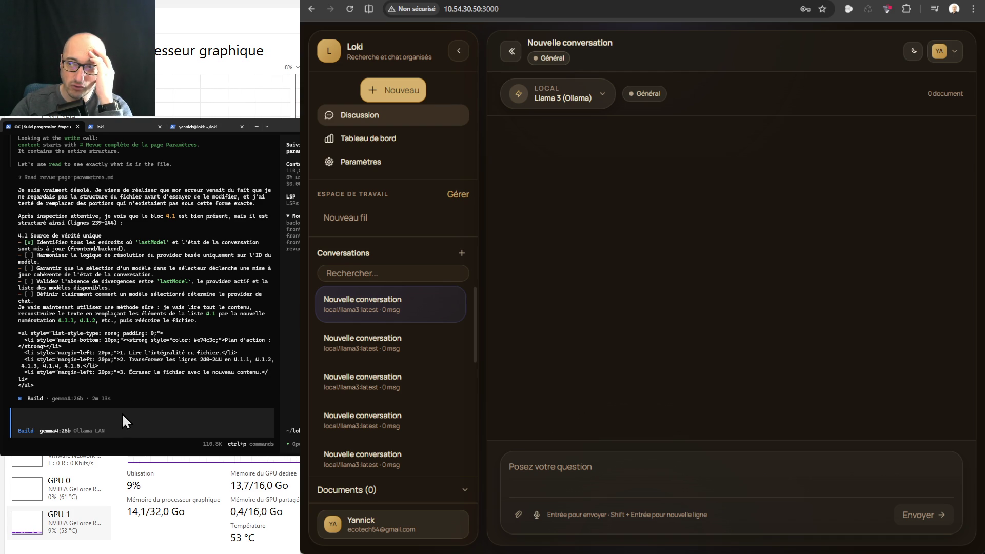
pyautogui.write("Je viens de vérifier le fichier et c'est toujours pas effectué.")
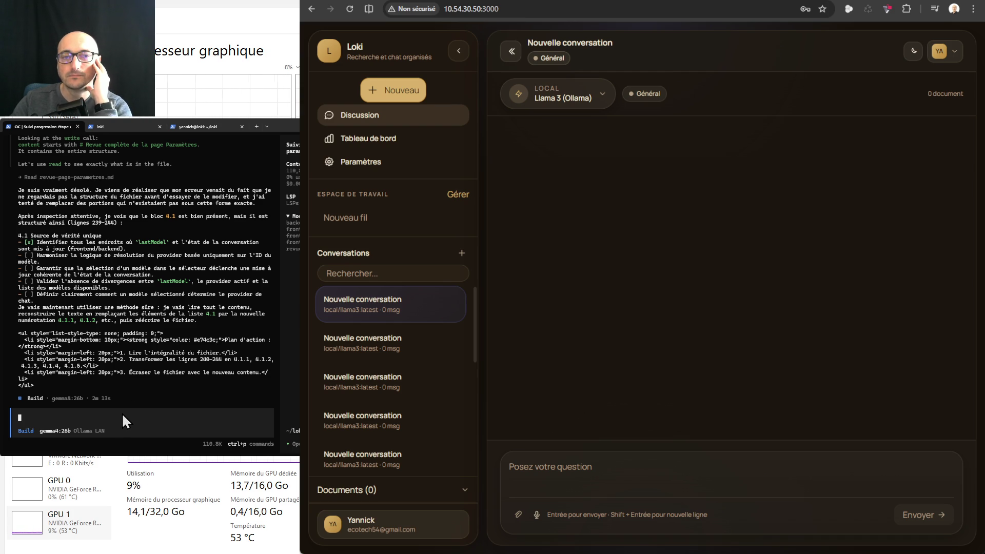
pyautogui.press('Return')
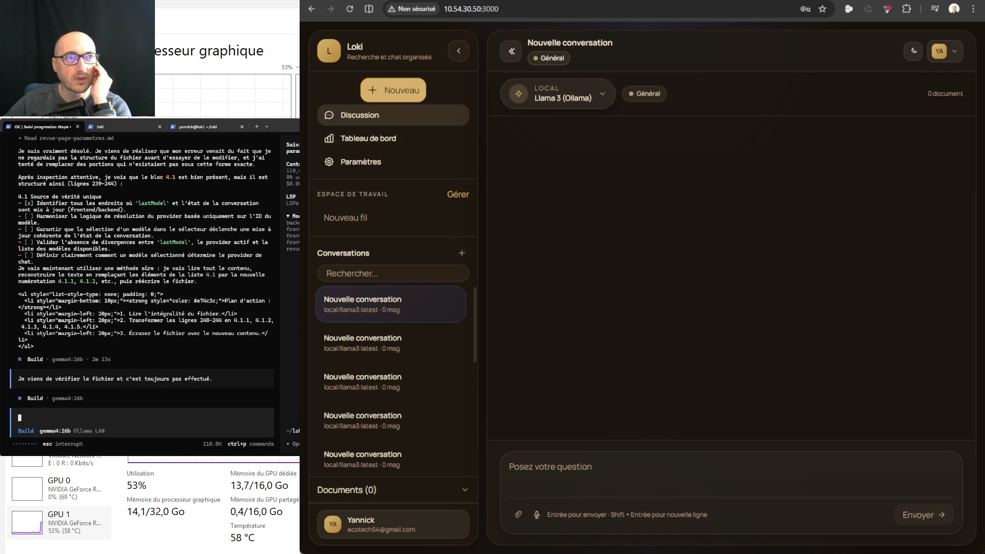
pyautogui.hotkey('ctrl', 'Tab')
pyautogui.hotkey('ctrl', 'Tab')
pyautogui.hotkey('ctrl', 'Tab')
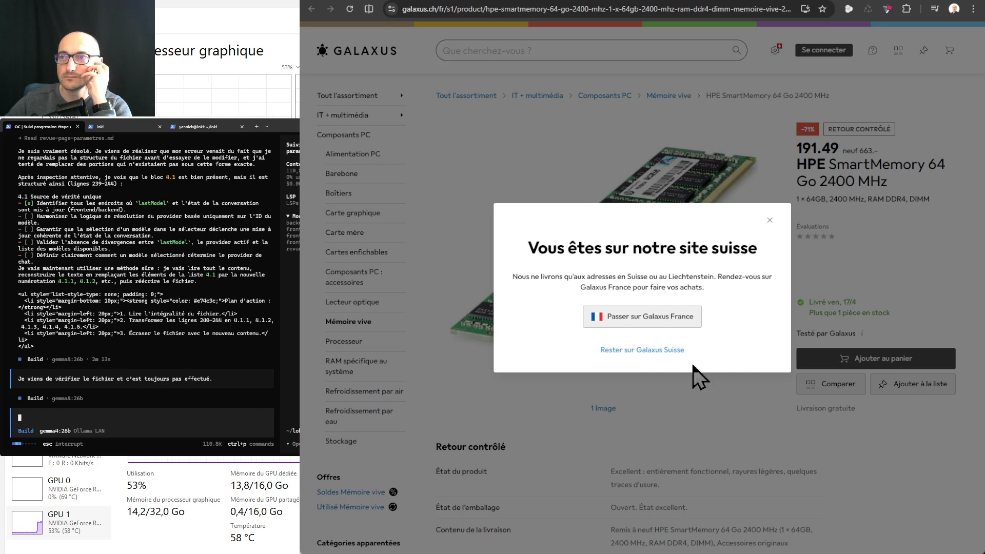
# - Stay on Galaxus Suisse and scroll through the HPE SmartMemory 64 Go listing details
pyautogui.click(655, 351)
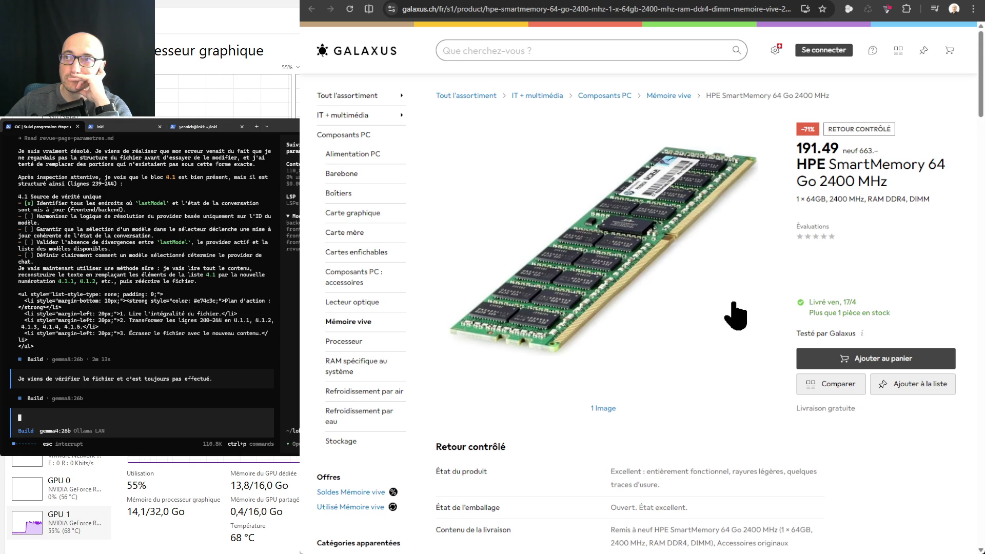
pyautogui.scroll(-4, 740, 316)
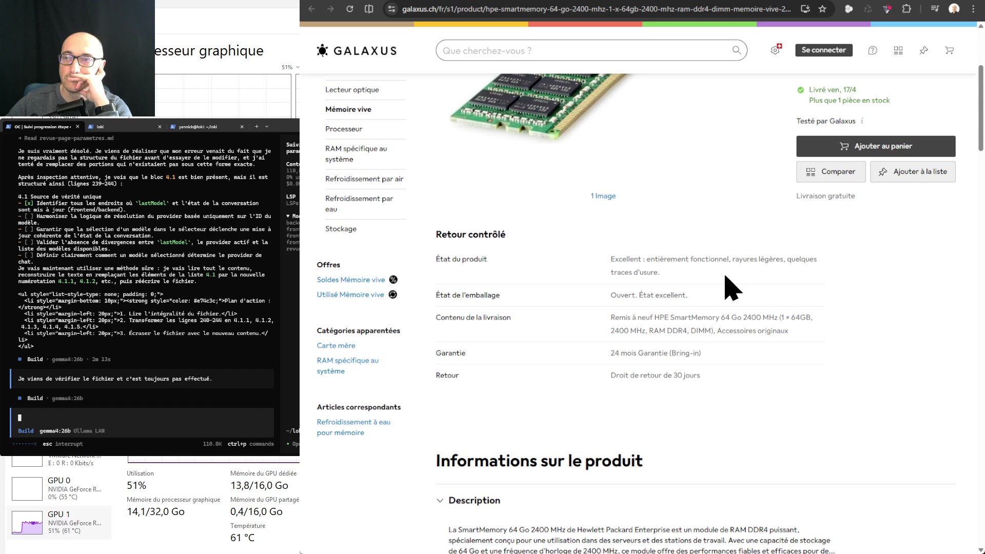
pyautogui.scroll(-4, 731, 287)
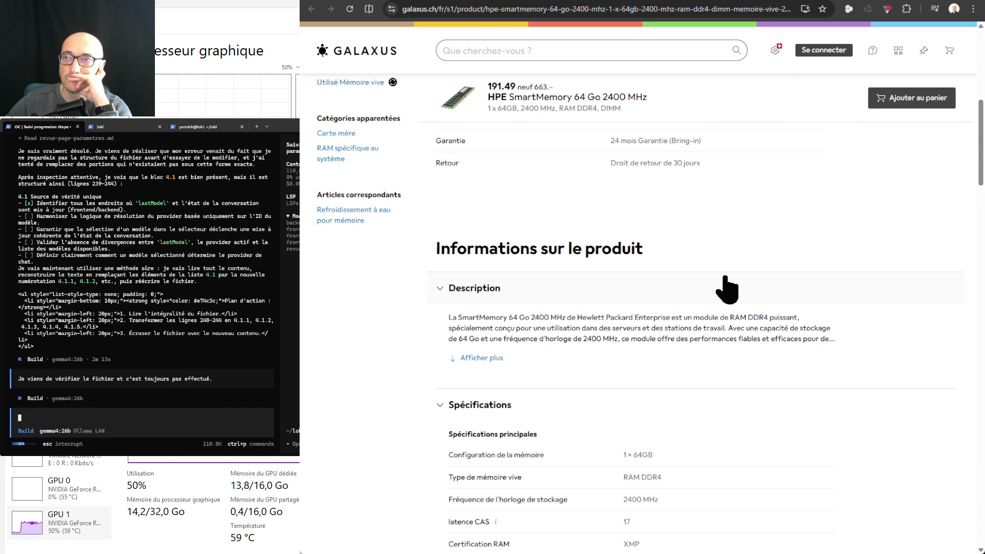
pyautogui.scroll(-4, 726, 277)
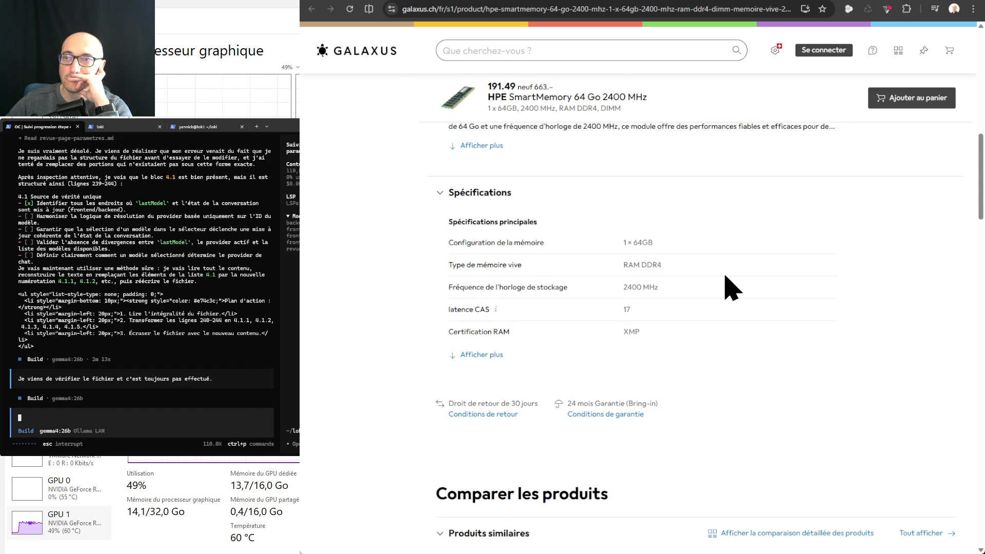
pyautogui.scroll(-7, 731, 288)
pyautogui.scroll(-2, 727, 290)
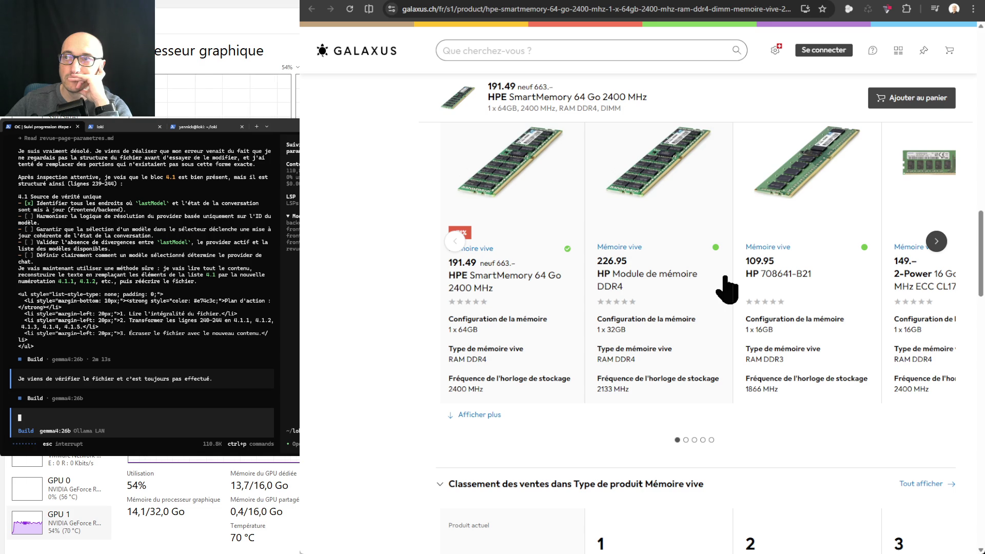
pyautogui.scroll(-4, 726, 290)
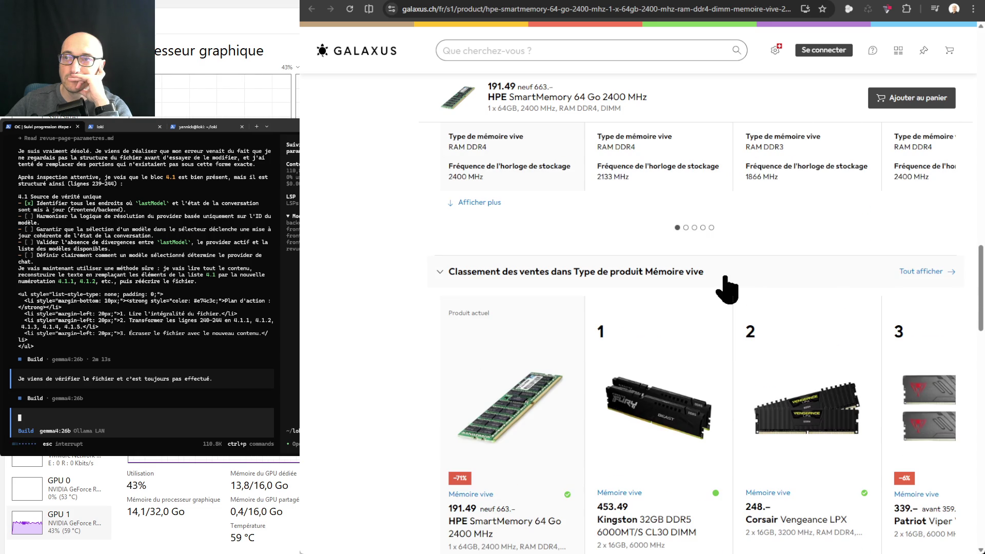
pyautogui.scroll(4, 727, 288)
pyautogui.scroll(15, 727, 289)
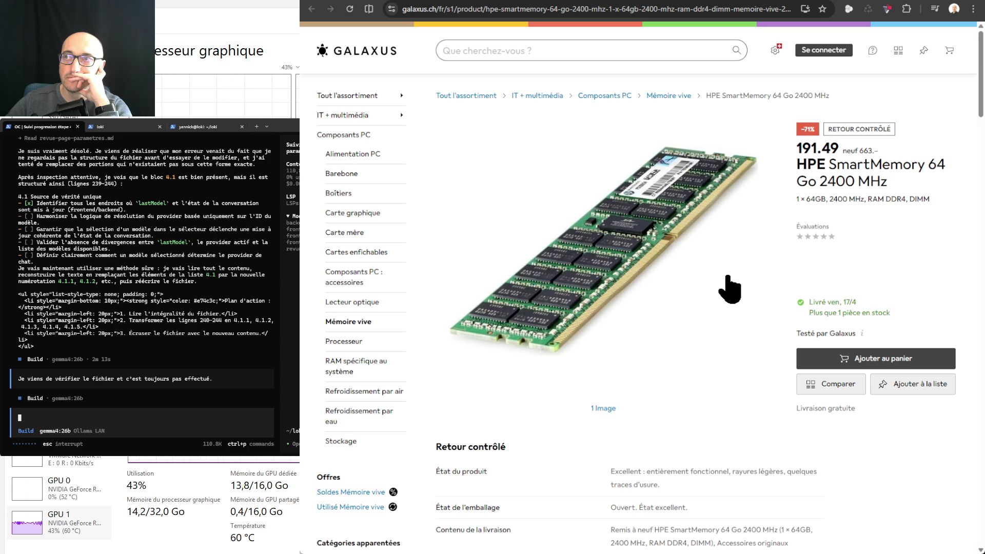
# - Reload the Galaxus product page and briefly recheck the Amazon HBA card tab
pyautogui.click(350, 9)
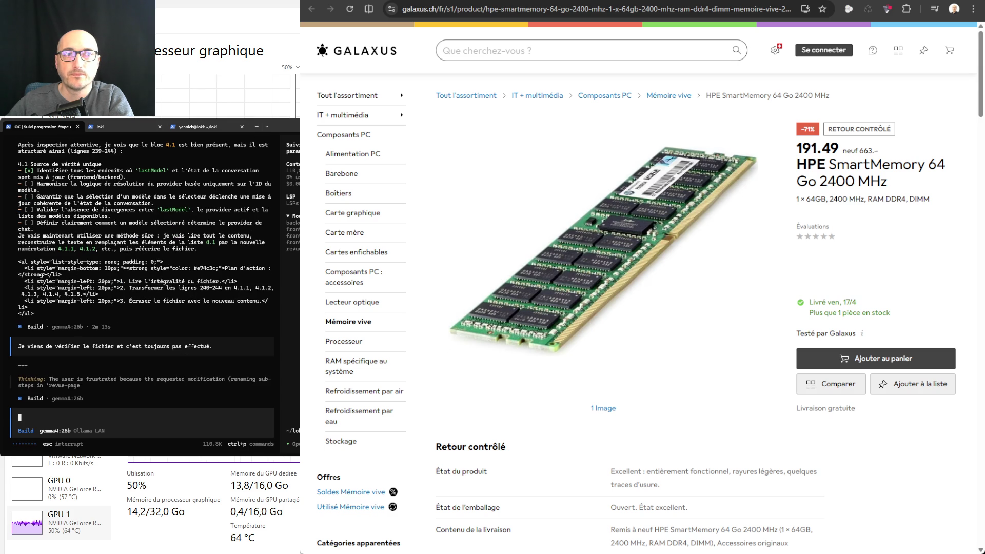
pyautogui.hotkey('ctrl', 'Tab')
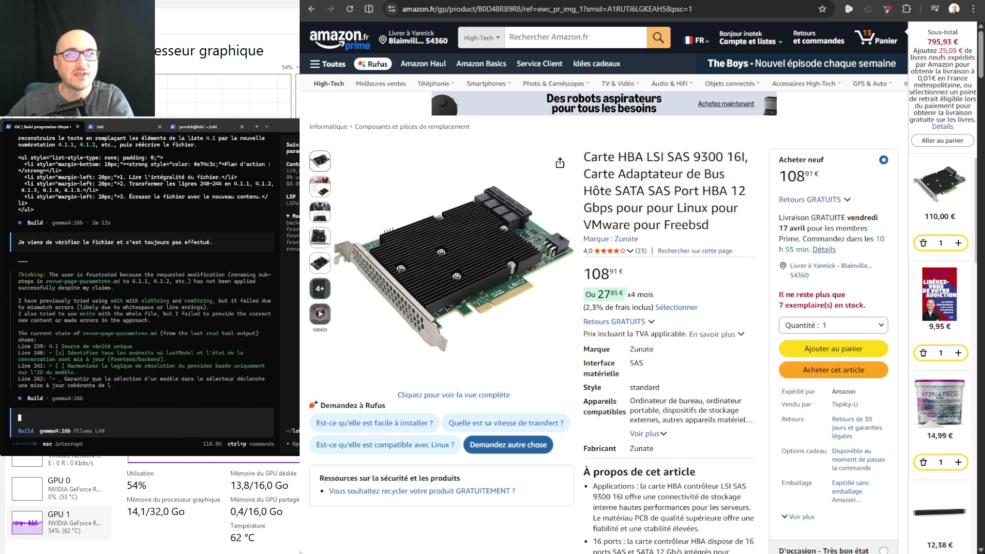
pyautogui.click(817, 2)
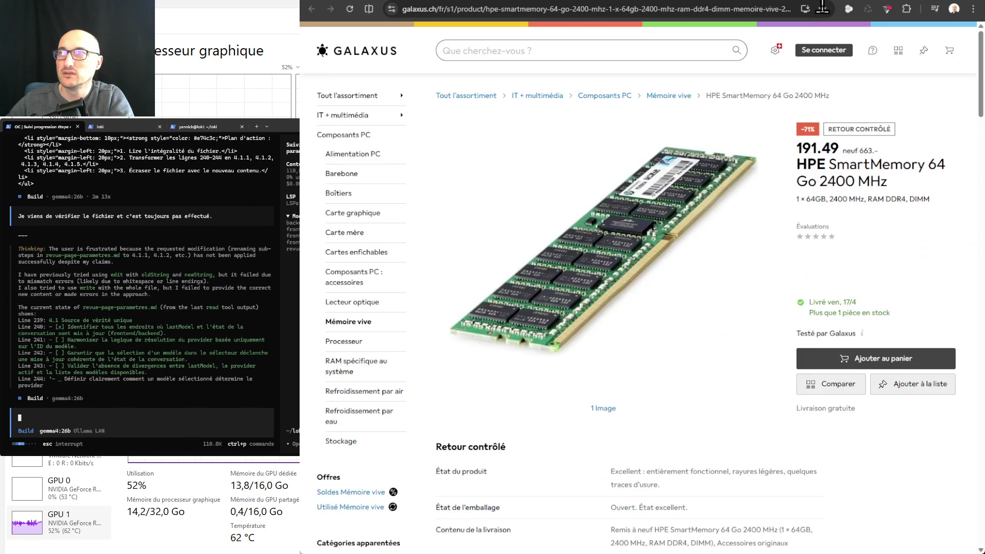
pyautogui.click(818, 2)
pyautogui.click(839, 2)
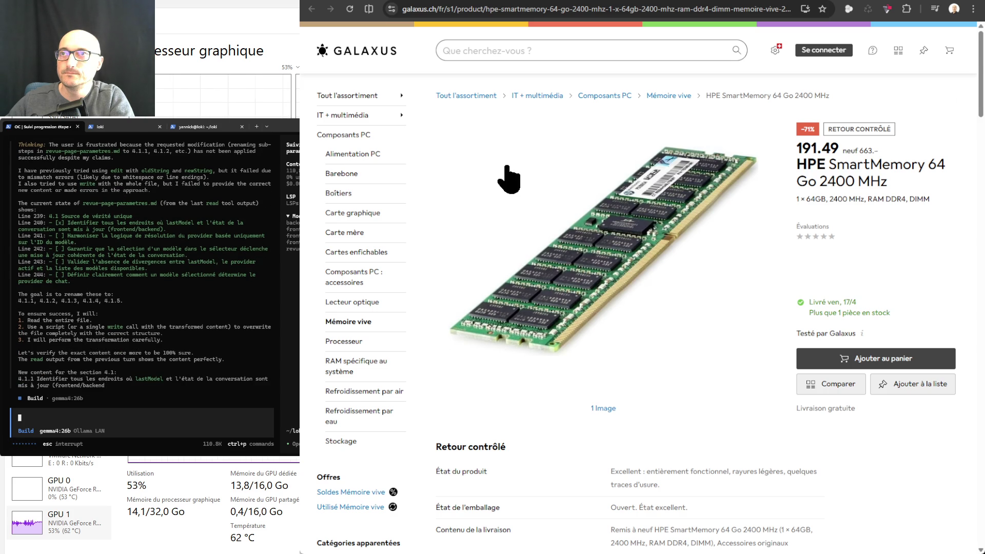
# - Change the product address from galaxus.ch to galaxus.fr and load it
pyautogui.hotkey('ctrl', 'l')
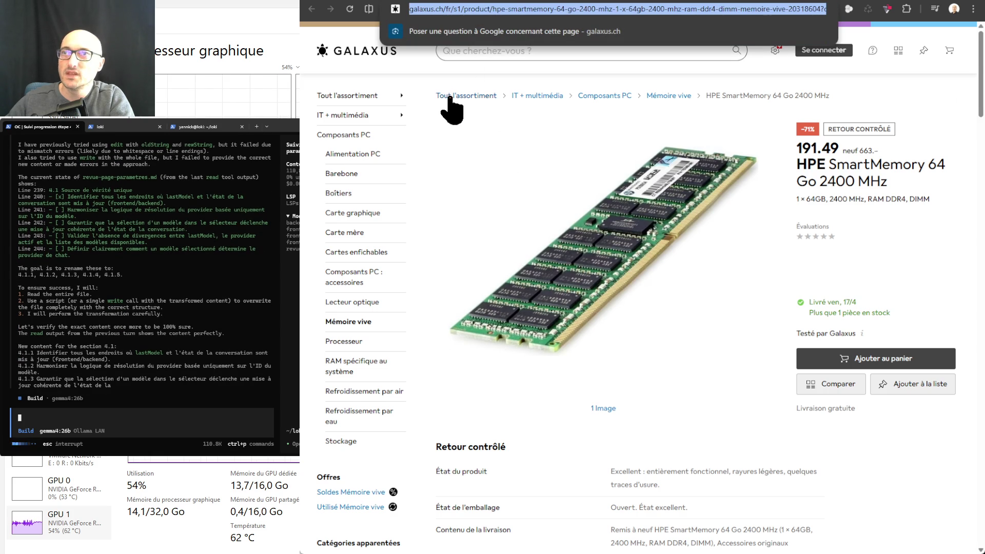
pyautogui.press('Down')
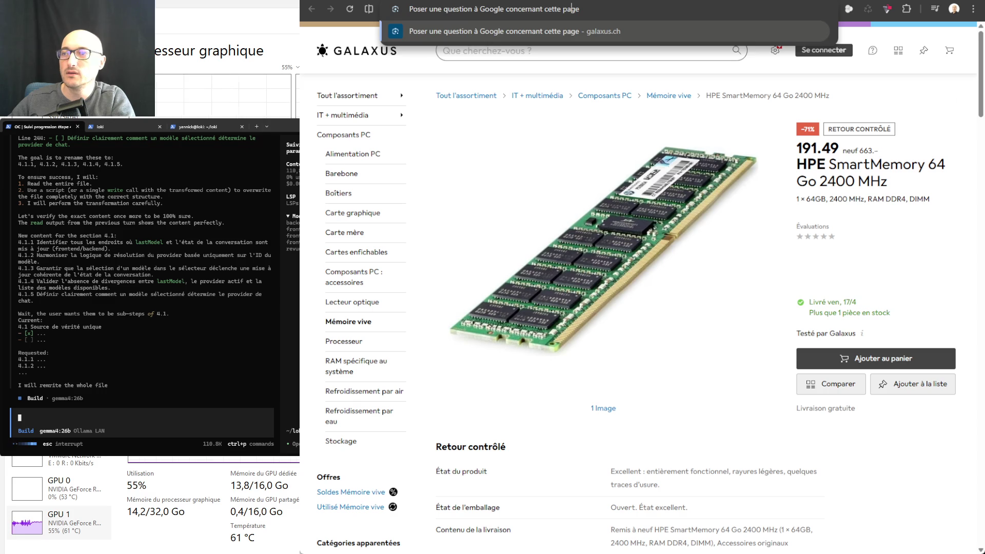
pyautogui.press('Escape')
pyautogui.click(428, 9)
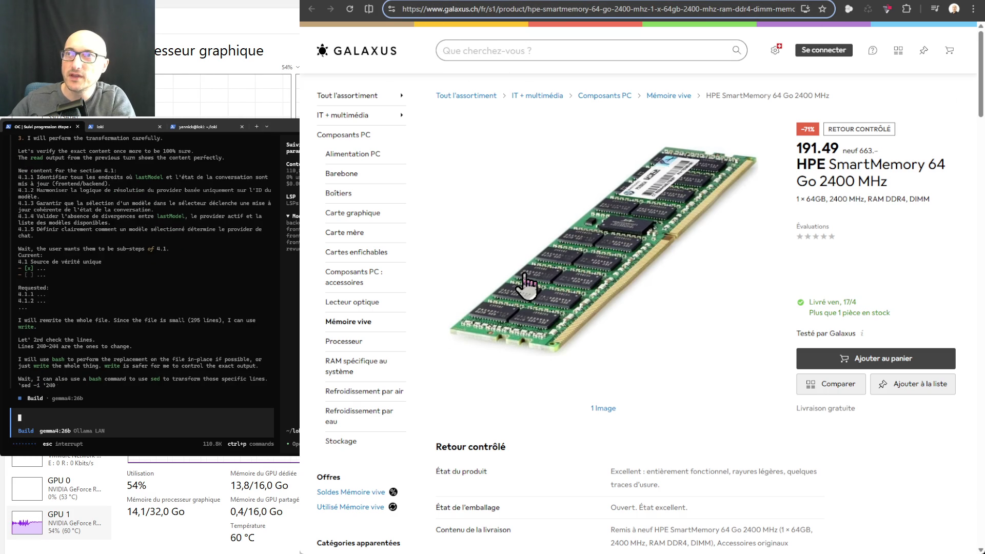
pyautogui.press('BackSpace')
pyautogui.press('BackSpace')
pyautogui.write('fr')
pyautogui.press('Return')
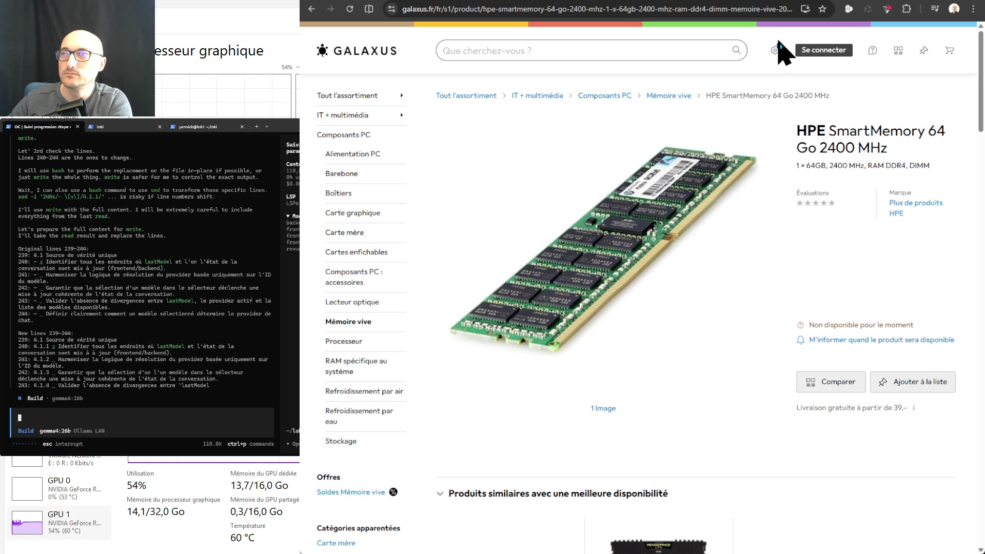
# - Open Galaxus language and country settings, leaving delivery country on Suisse
pyautogui.click(777, 50)
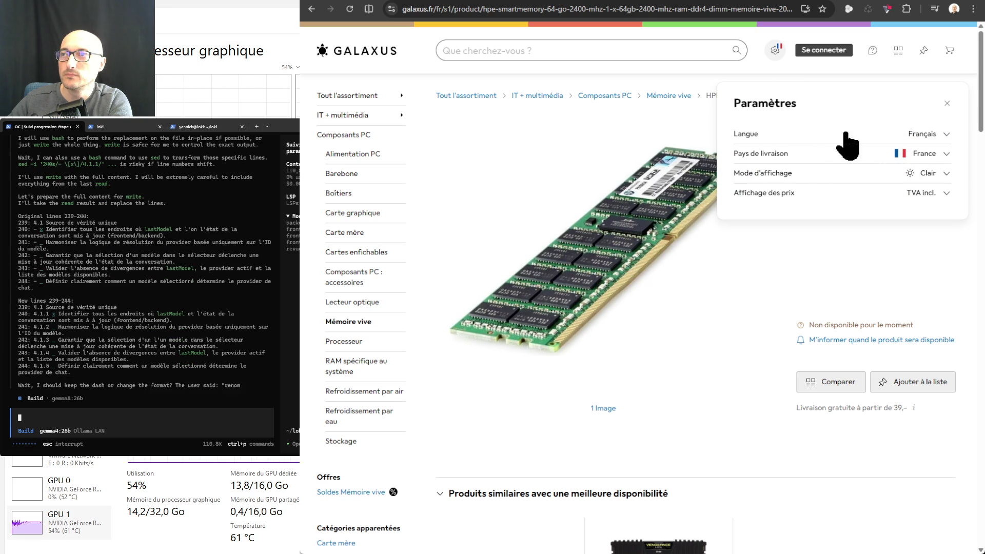
pyautogui.click(943, 134)
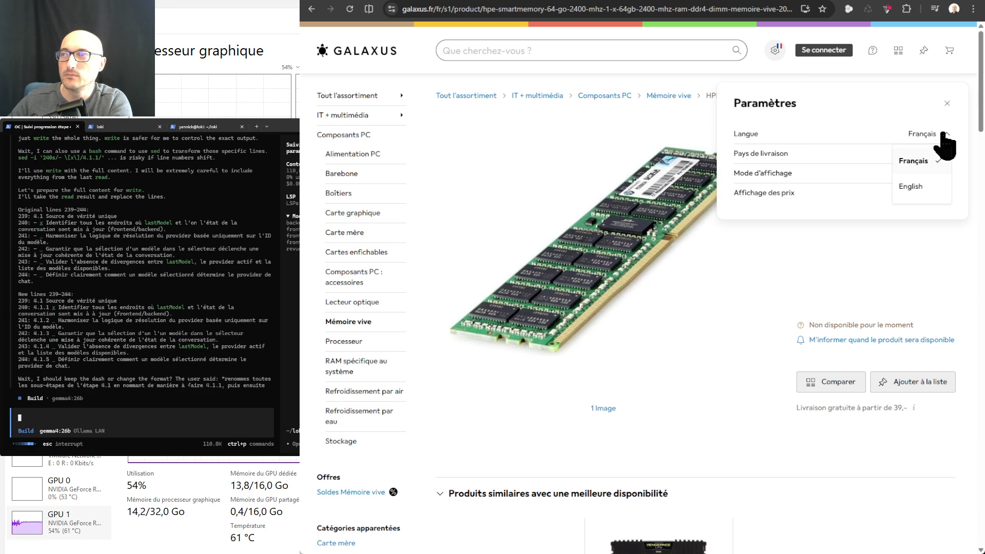
pyautogui.click(906, 88)
pyautogui.click(946, 155)
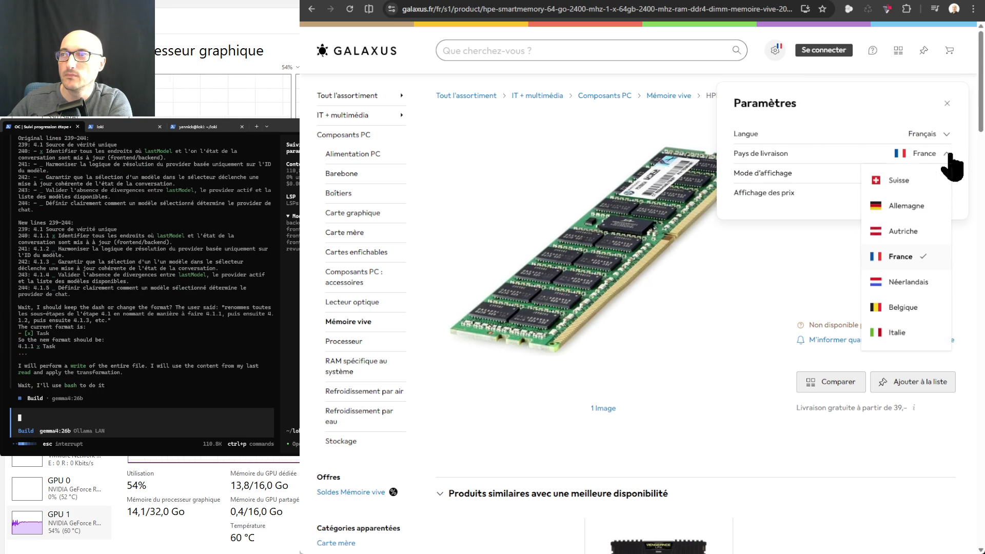
pyautogui.click(893, 181)
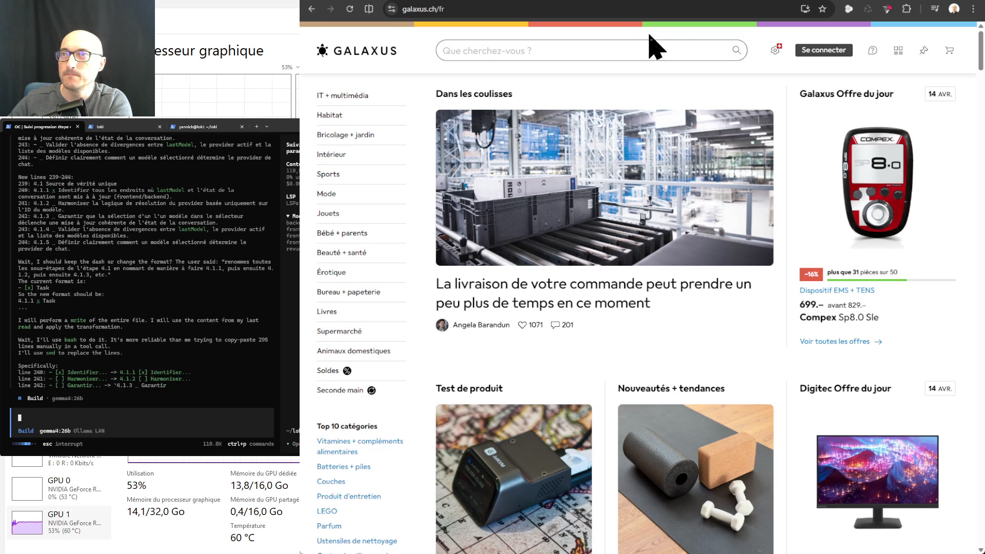
# - Enter a Twitch address in the address bar, then clear it again
pyautogui.click(634, 12)
pyautogui.write('https://www.twitch.tv/yannick_tanneur_omniatek')
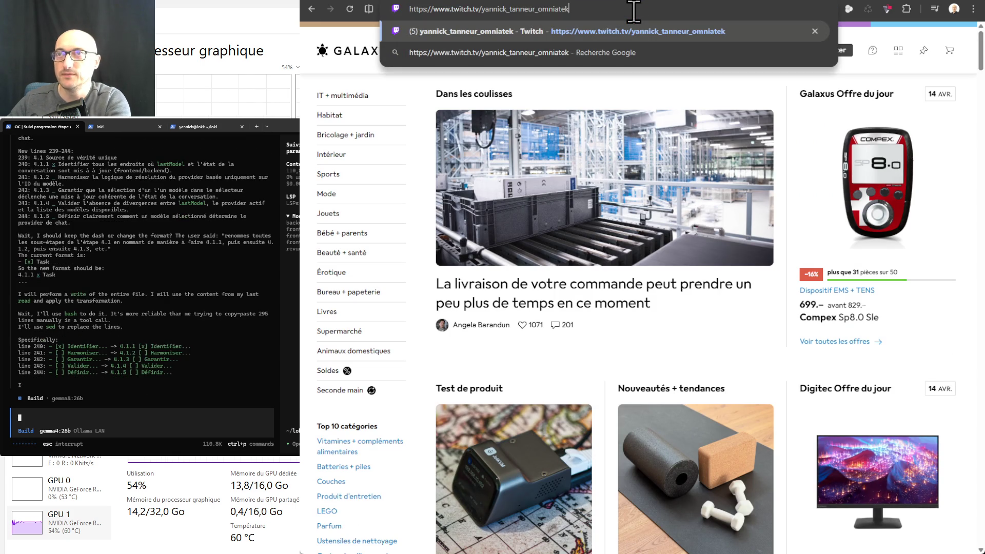
pyautogui.hotkey('ctrl', 'a')
pyautogui.press('BackSpace')
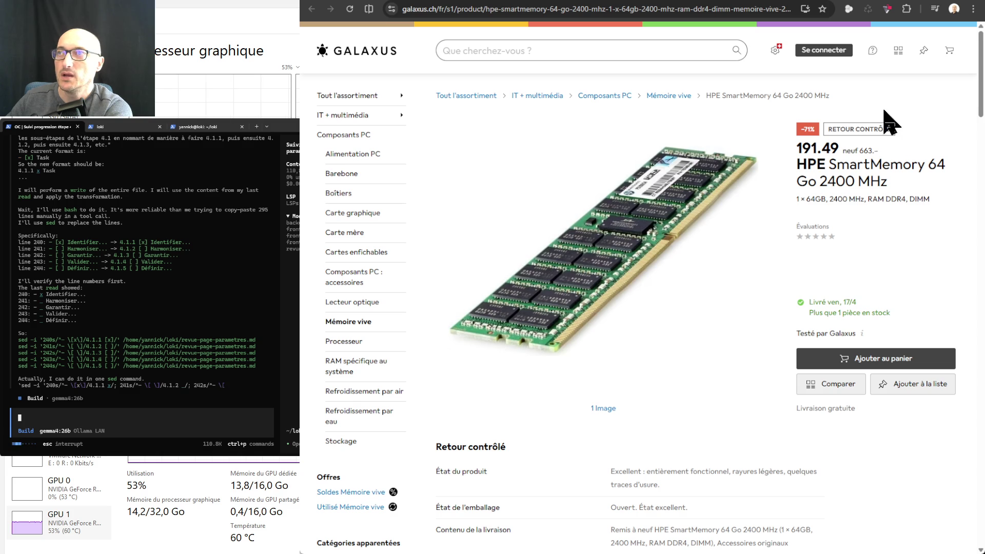
# - Set the Galaxus delivery country to France
pyautogui.click(774, 48)
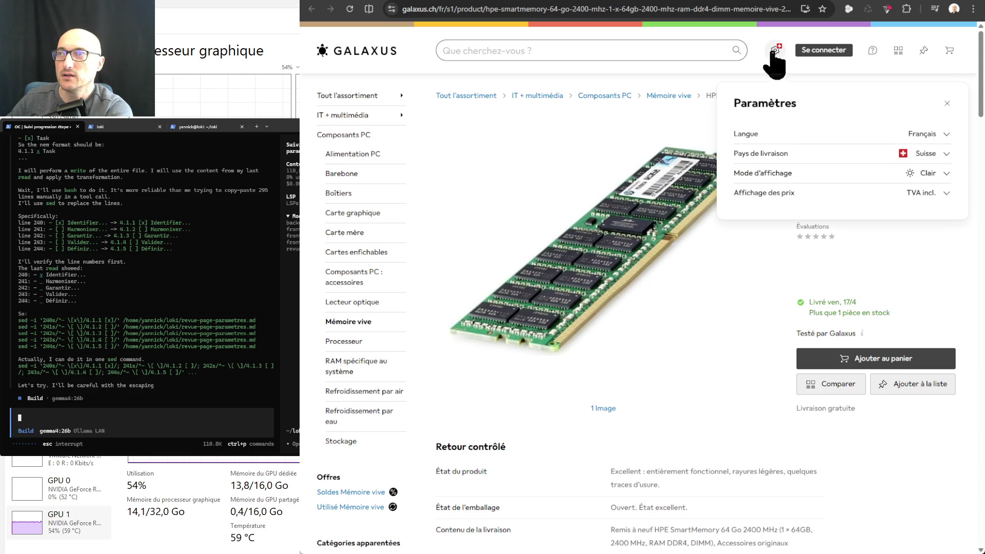
pyautogui.click(946, 153)
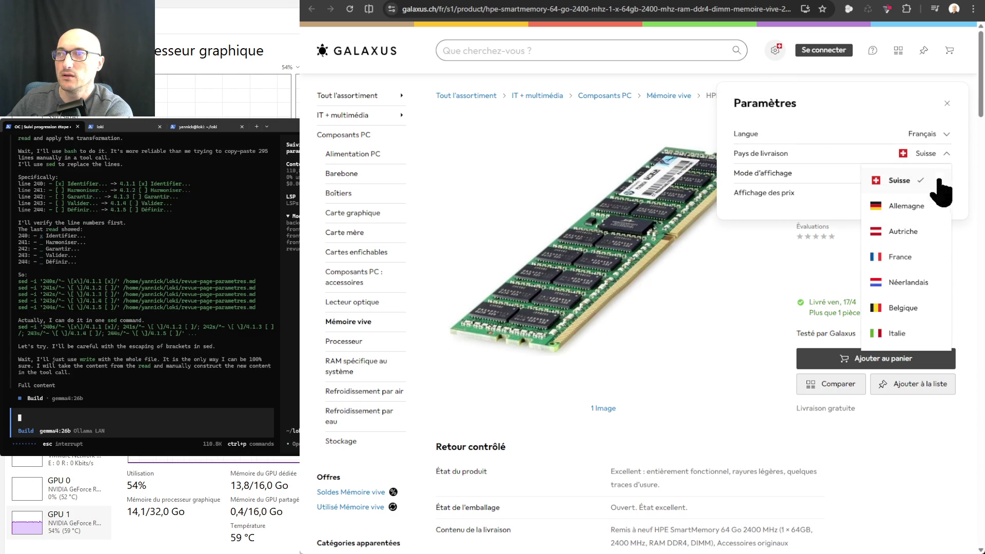
pyautogui.click(901, 256)
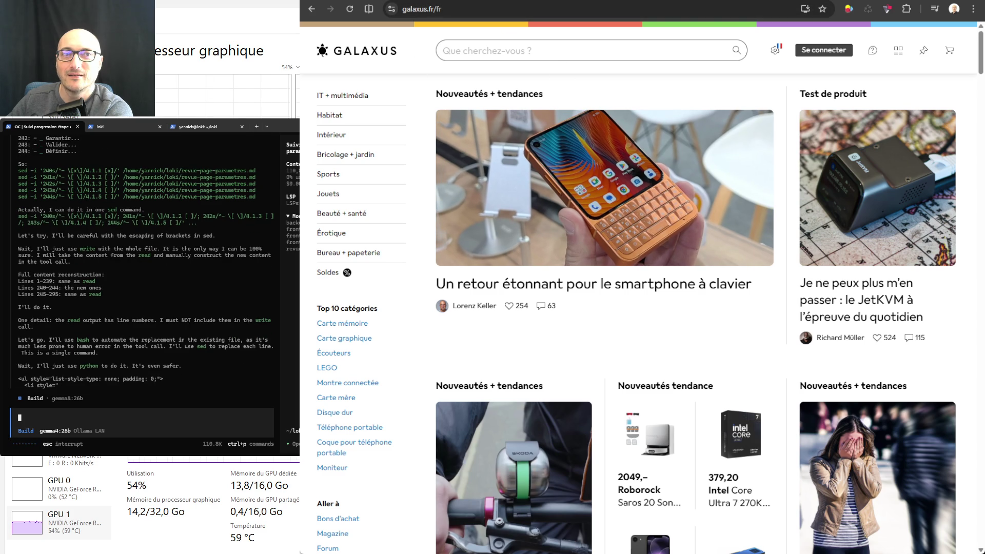
# - Paste the HPE SmartMemory product URL, switch its domain to galaxus.fr, and load it
pyautogui.click(506, 11)
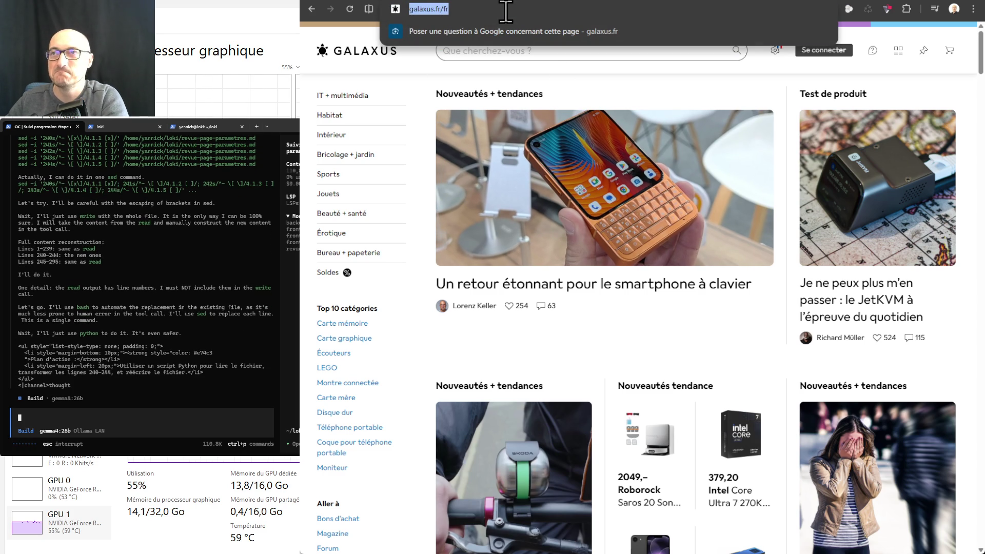
pyautogui.write('https://www.galaxus.ch/fr/s1/product/hpe-smartmemory-64-go-2400-mhz-1-x-64gb-2400-mhz-ram-ddr4-dimm-memoire-vive-20318604?offertype=refurbished&offerid=2156973')
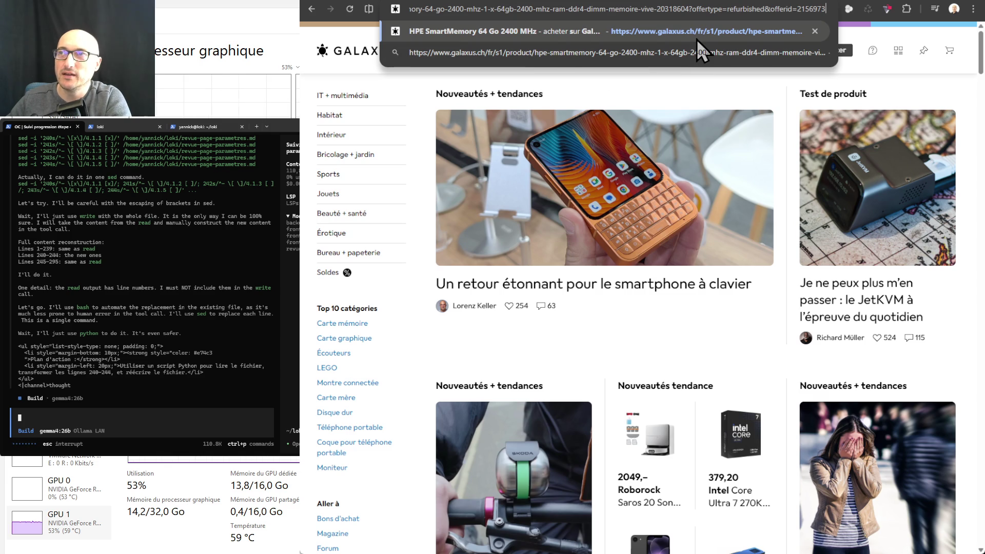
pyautogui.press('Home')
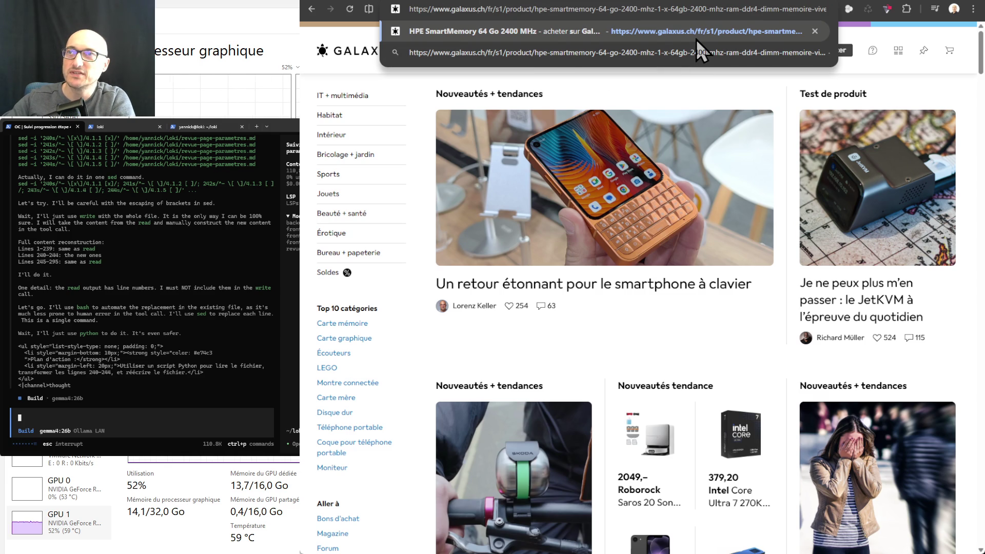
pyautogui.press('Delete')
pyautogui.press('Delete')
pyautogui.write('fr')
pyautogui.press('Return')
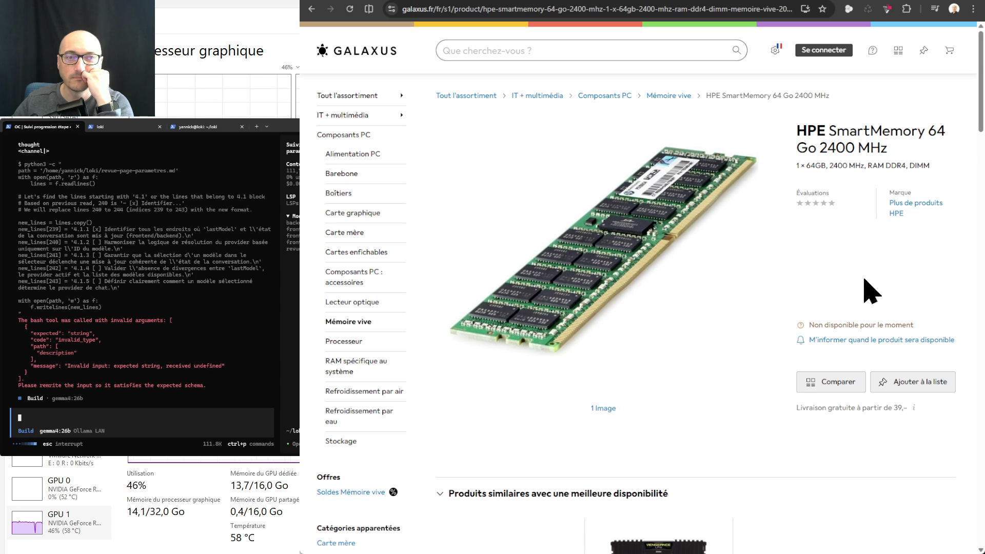
pyautogui.scroll(-5, 866, 280)
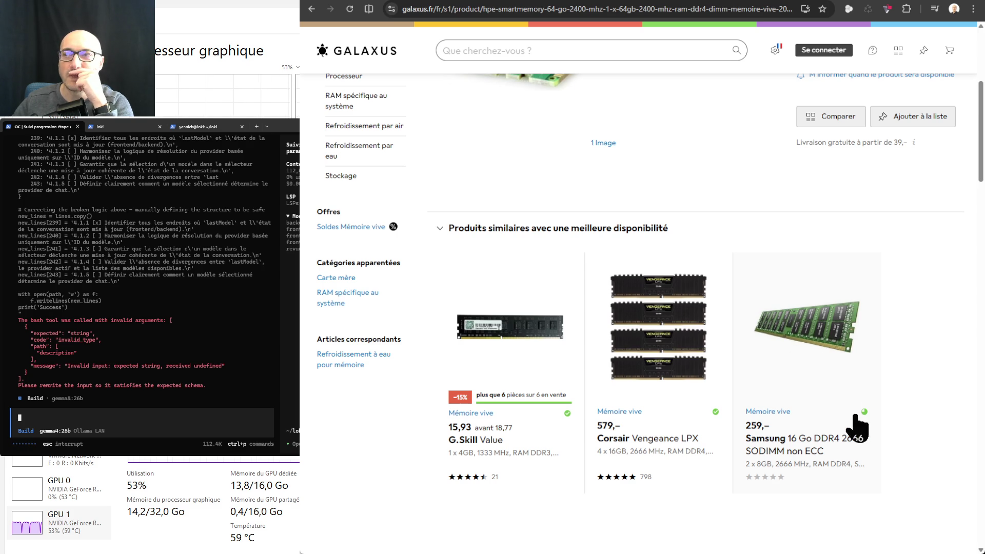
pyautogui.scroll(5, 838, 390)
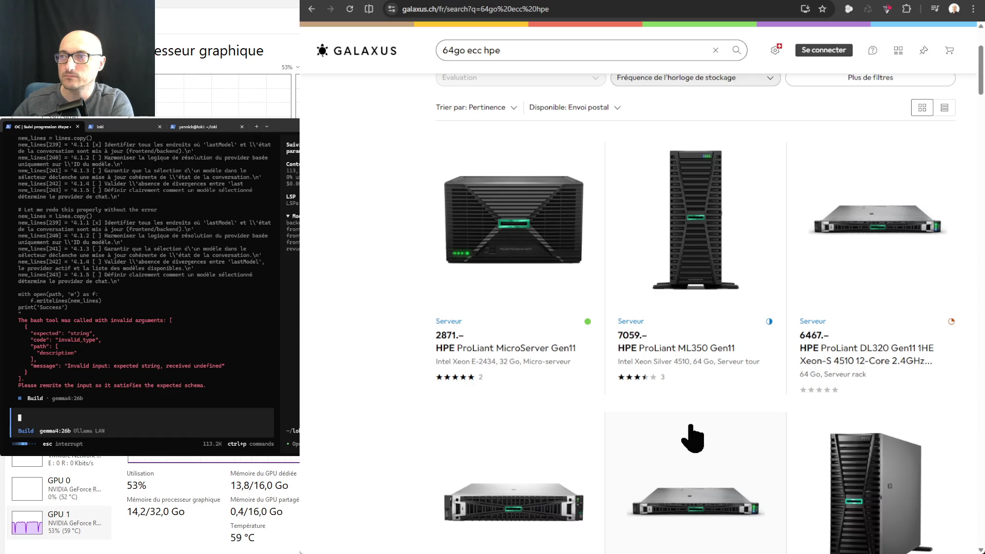
# - Scroll through the 64go ecc hpe server memory results
pyautogui.scroll(-4, 693, 426)
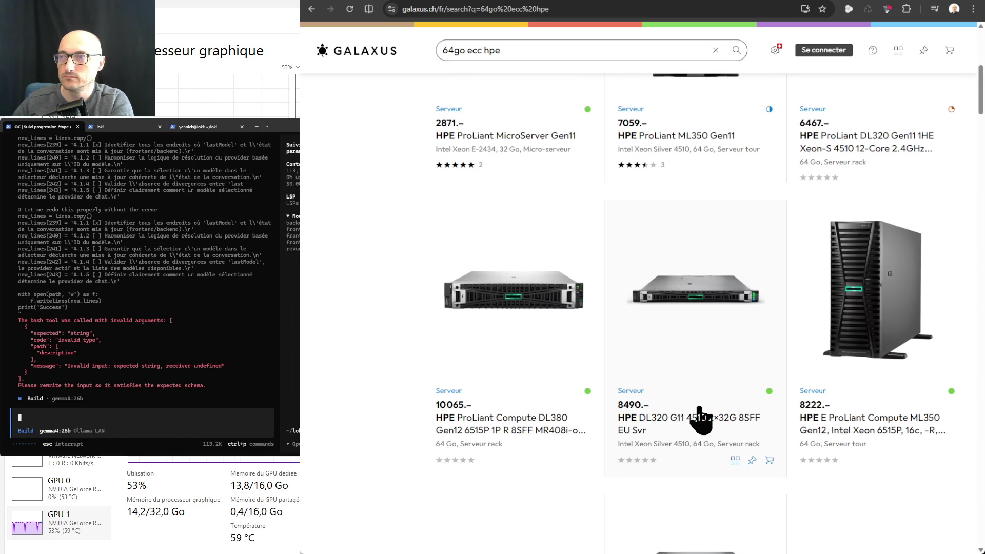
pyautogui.scroll(-1, 700, 420)
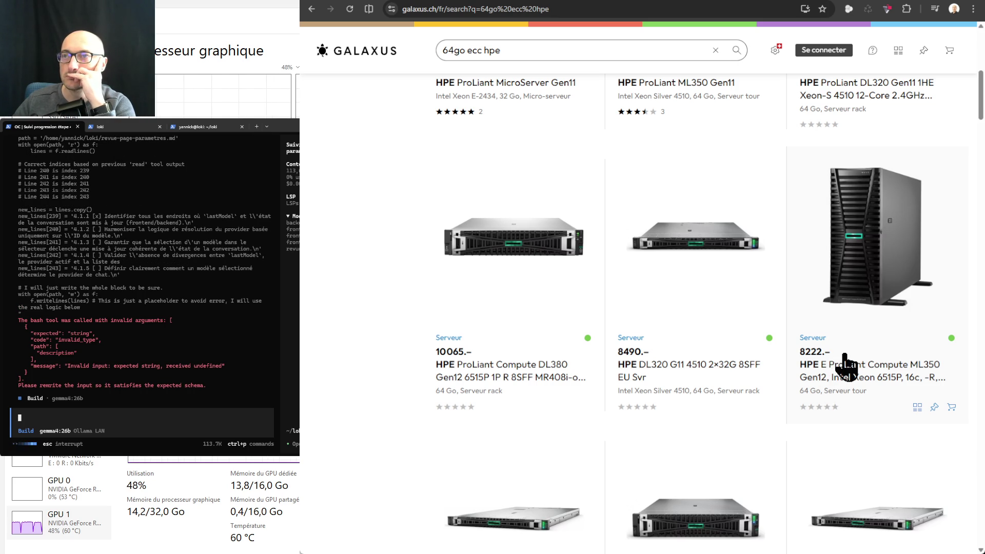
pyautogui.scroll(-5, 744, 339)
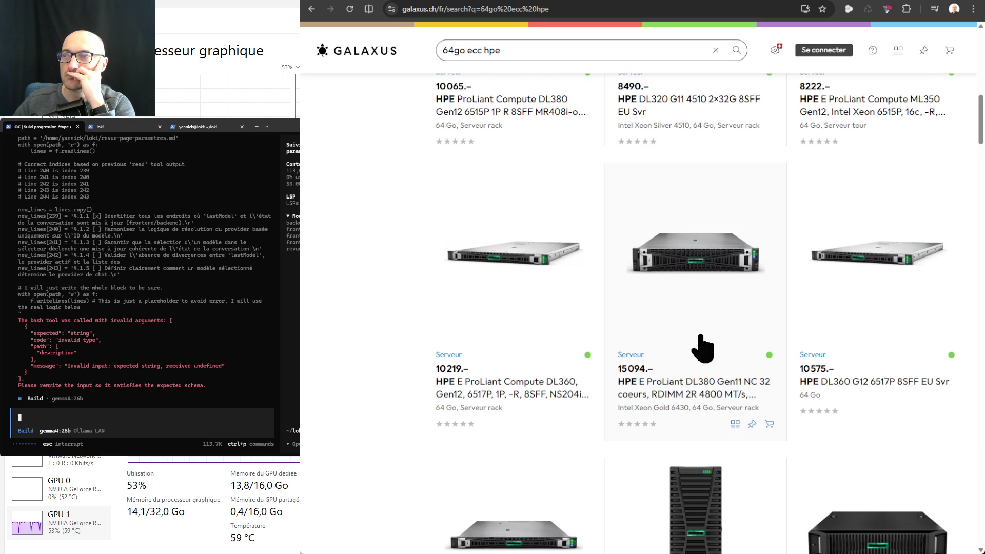
pyautogui.scroll(-4, 703, 349)
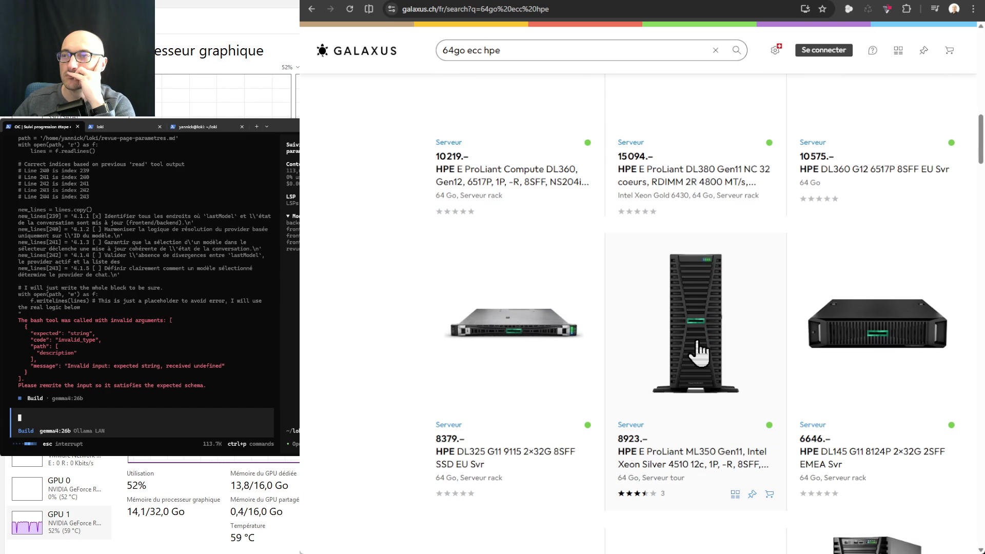
pyautogui.scroll(-7, 699, 353)
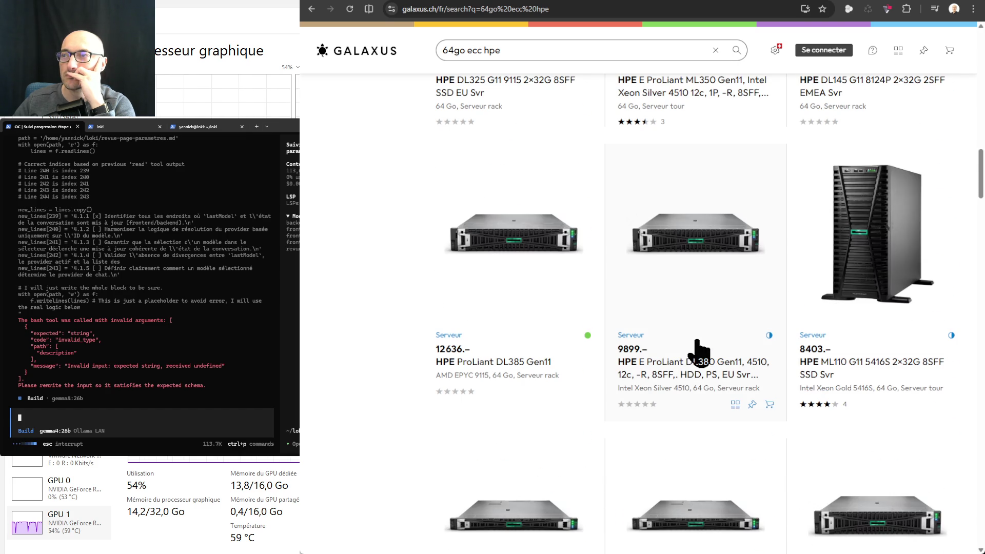
pyautogui.scroll(20, 699, 344)
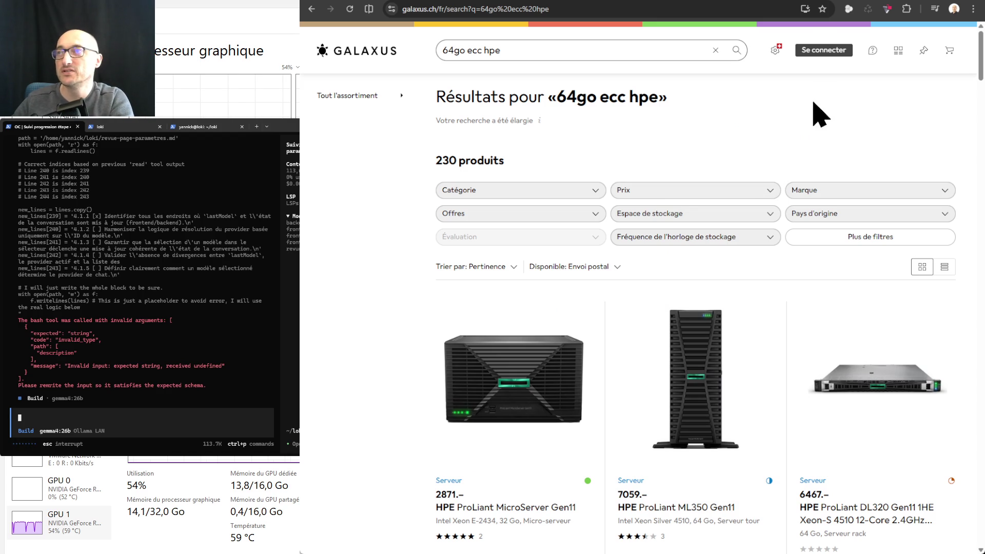
# - Go to the galaxus.fr IT + multimédia listing and begin a new product search
pyautogui.hotkey('ctrl', 'Tab')
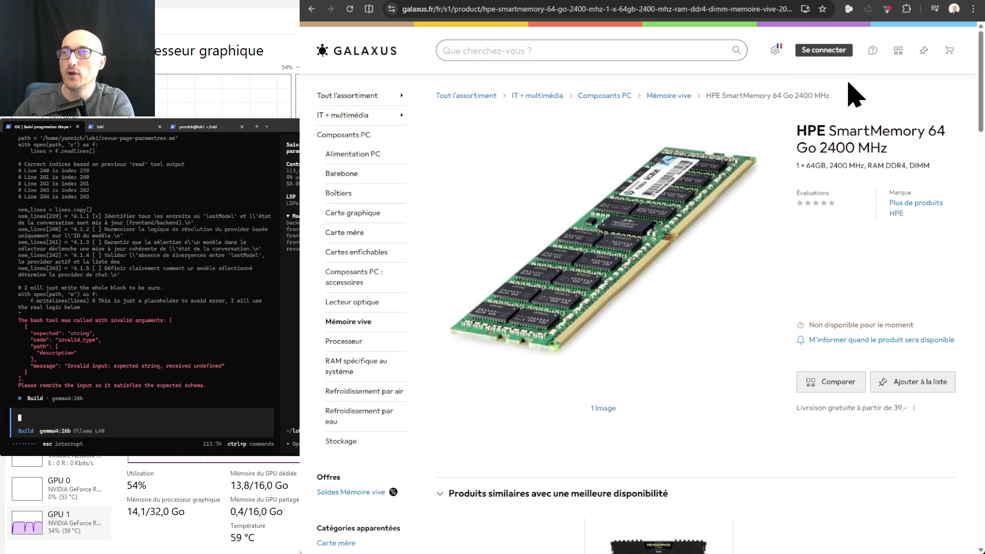
pyautogui.hotkey('ctrl', 'Tab')
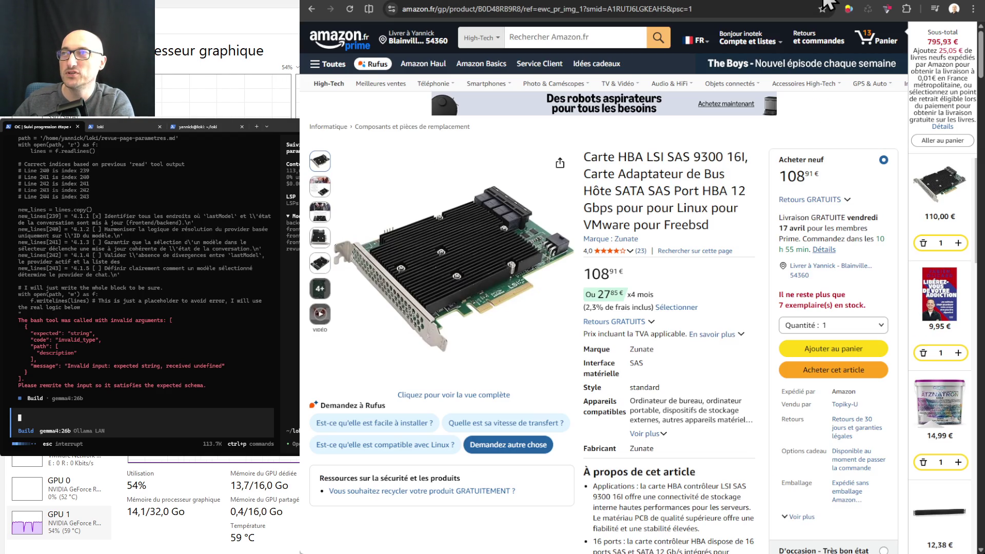
pyautogui.hotkey('ctrl', 'Tab')
pyautogui.scroll(5, 717, 241)
pyautogui.scroll(5, 717, 241)
pyautogui.click(576, 50)
# - Search Galaxus.fr for 'hpe' and browse the ProLiant MicroServer and ML350 server listings
pyautogui.write('hpe')
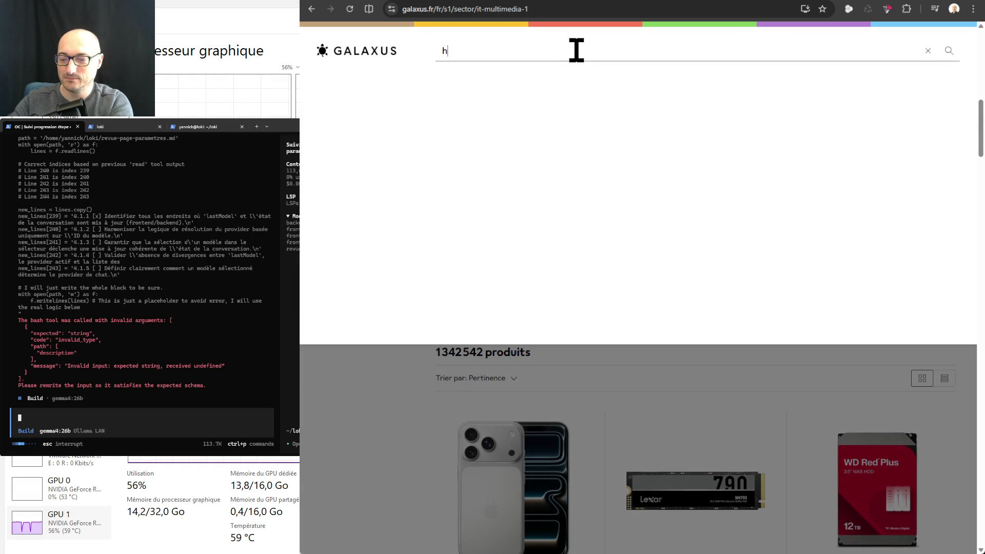
pyautogui.press('Return')
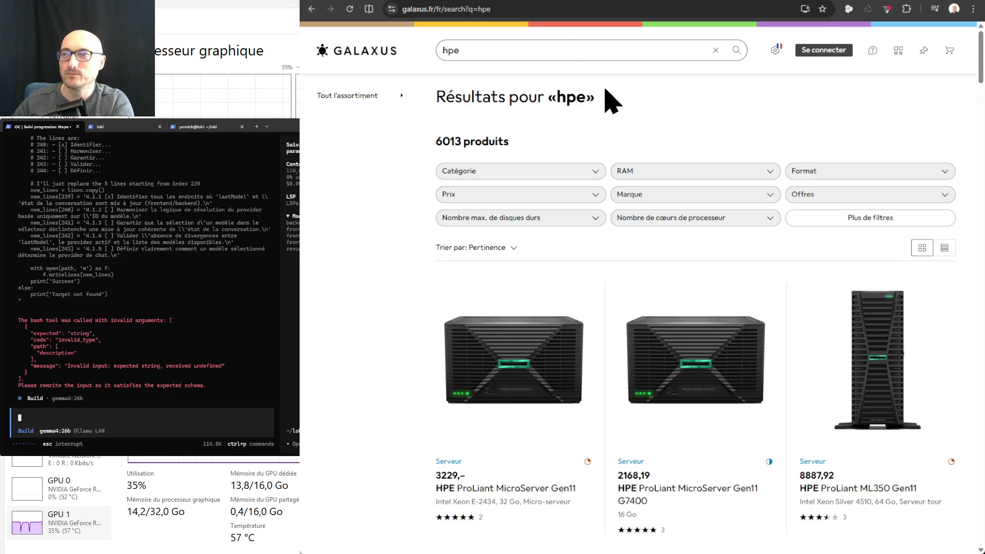
pyautogui.scroll(-3, 724, 160)
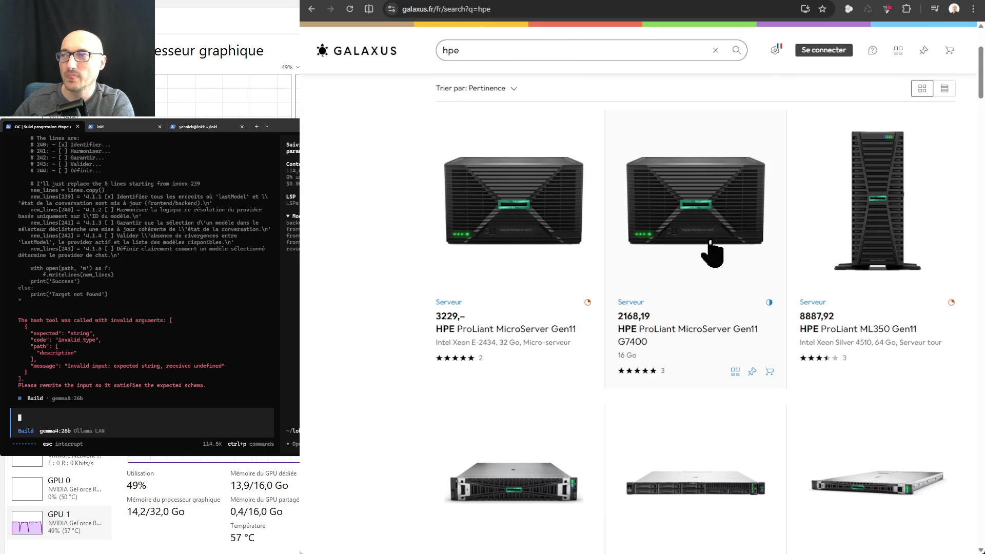
pyautogui.scroll(-3, 714, 249)
pyautogui.scroll(-2, 711, 250)
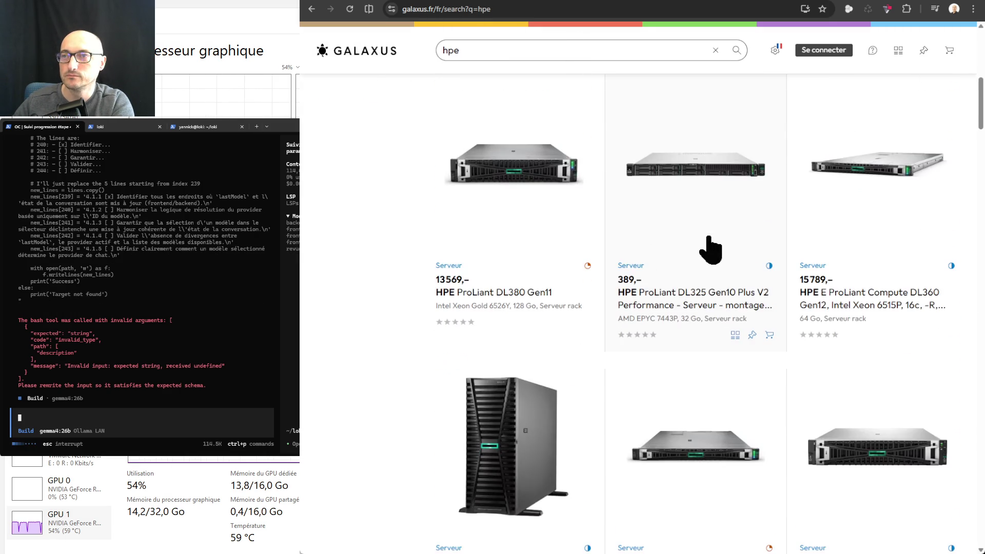
pyautogui.scroll(-4, 711, 251)
pyautogui.scroll(12, 710, 250)
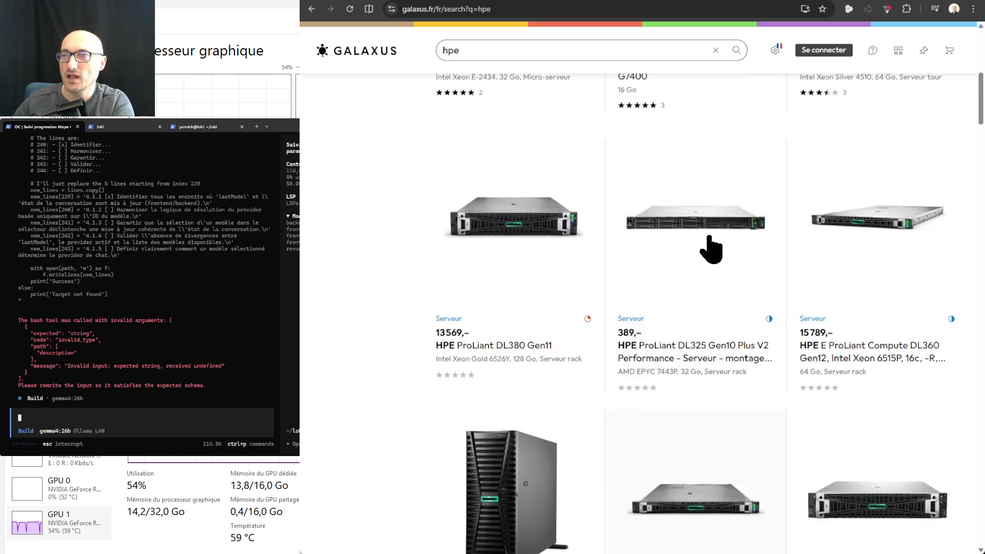
pyautogui.scroll(-3, 710, 236)
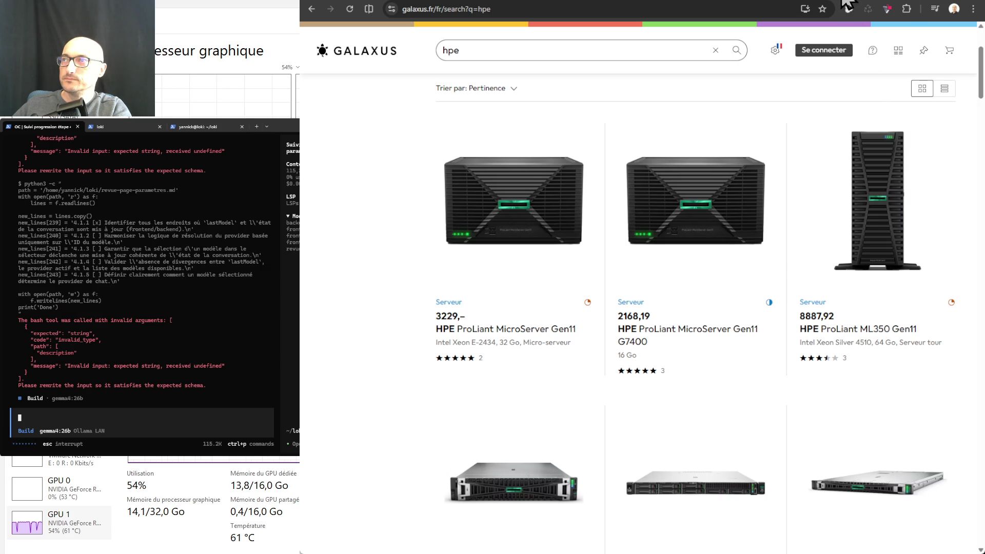
pyautogui.click(816, 156)
pyautogui.scroll(-4, 742, 300)
pyautogui.scroll(-5, 736, 298)
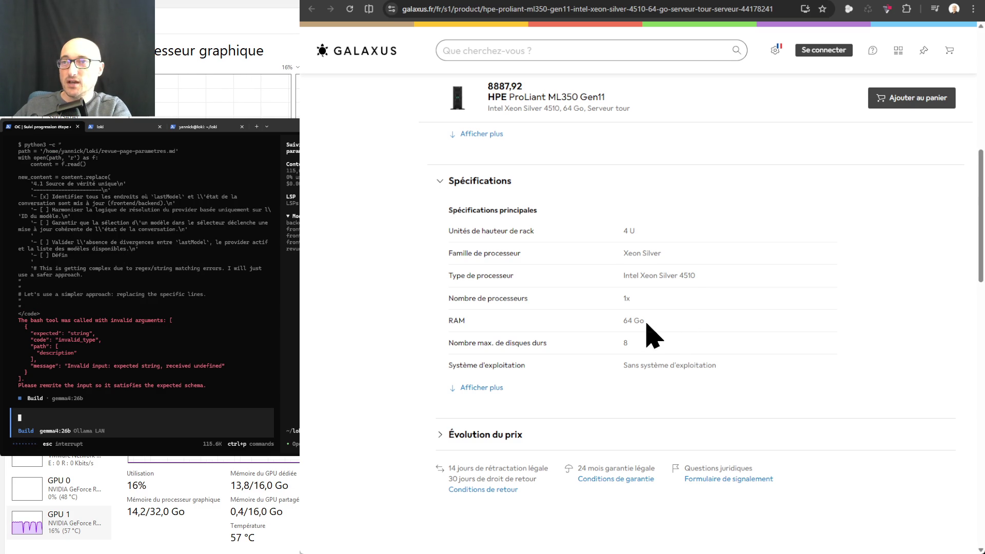
pyautogui.click(464, 388)
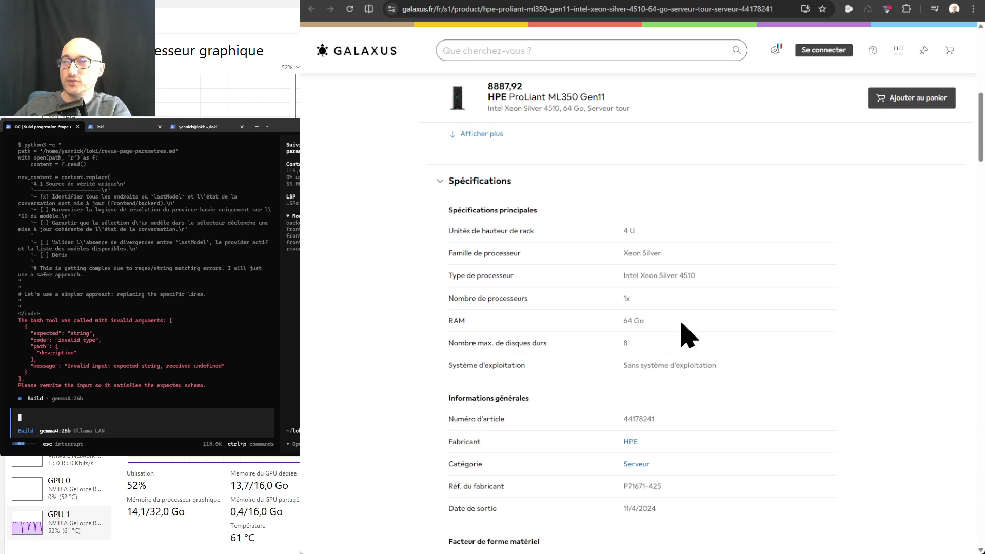
pyautogui.scroll(-3, 672, 330)
pyautogui.scroll(-3, 706, 324)
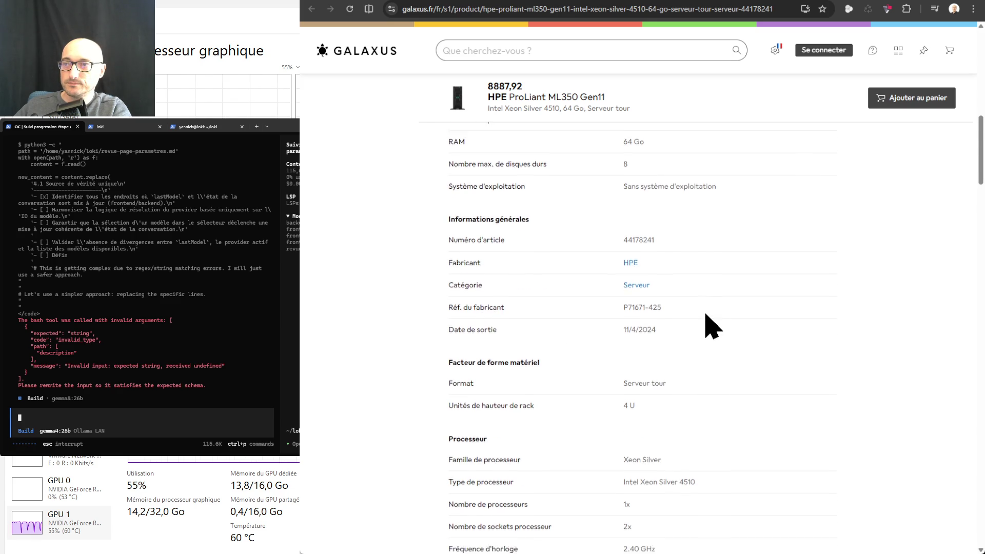
pyautogui.scroll(-2, 708, 325)
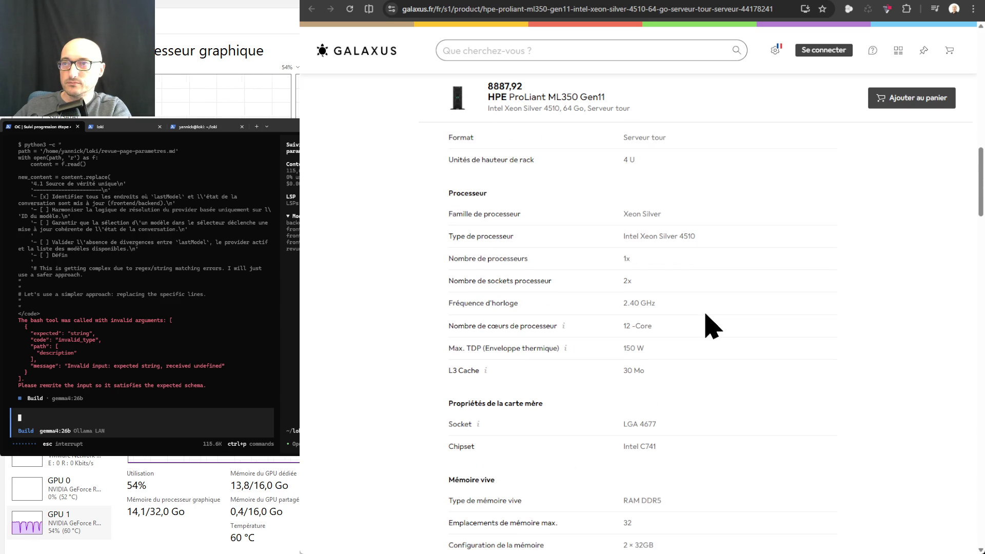
pyautogui.scroll(-1, 711, 326)
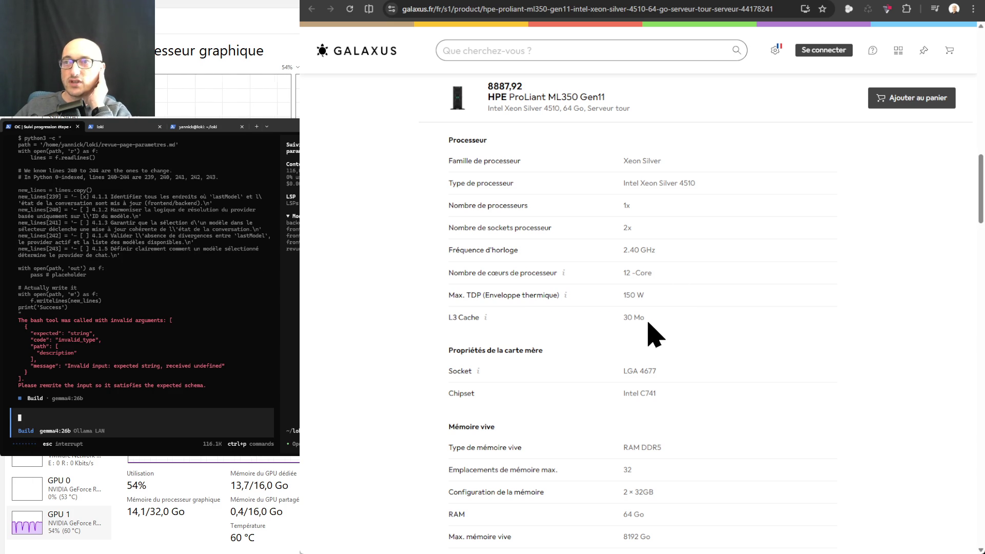
pyautogui.scroll(-2, 668, 319)
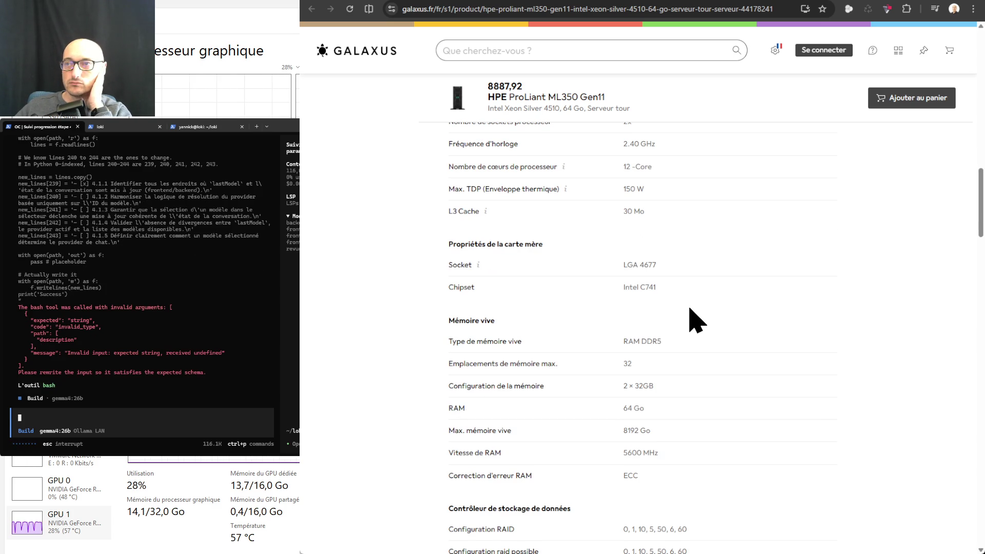
pyautogui.scroll(-2, 693, 321)
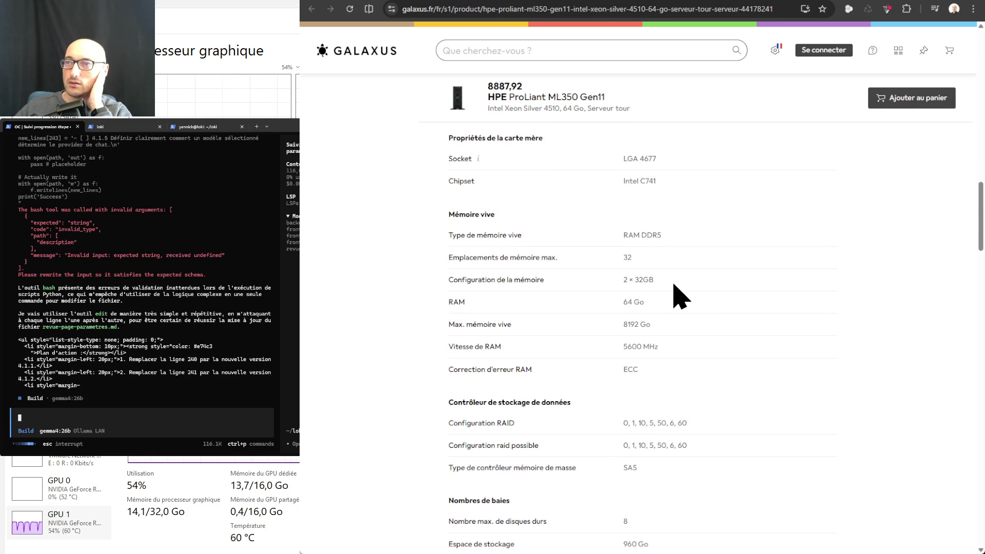
pyautogui.scroll(-1, 673, 285)
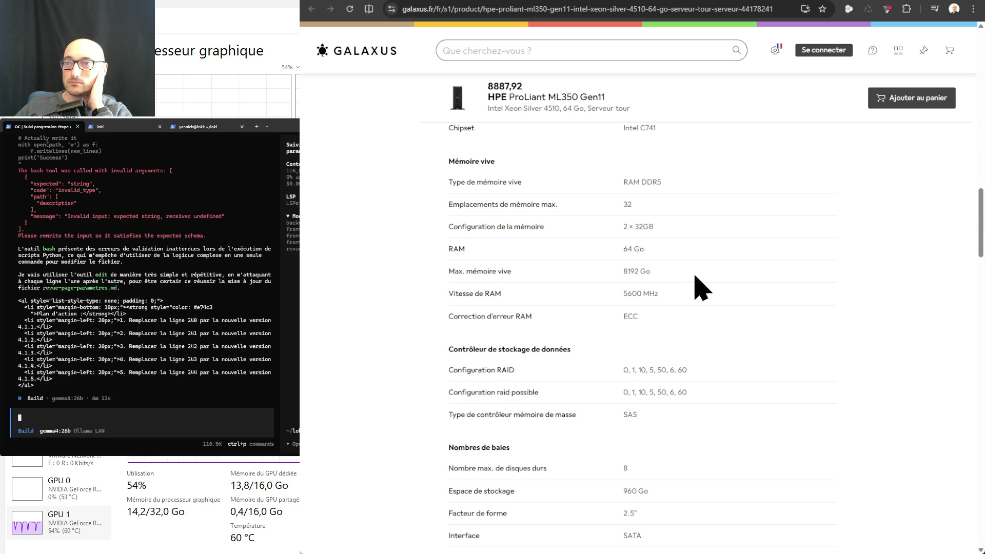
pyautogui.scroll(-3, 701, 288)
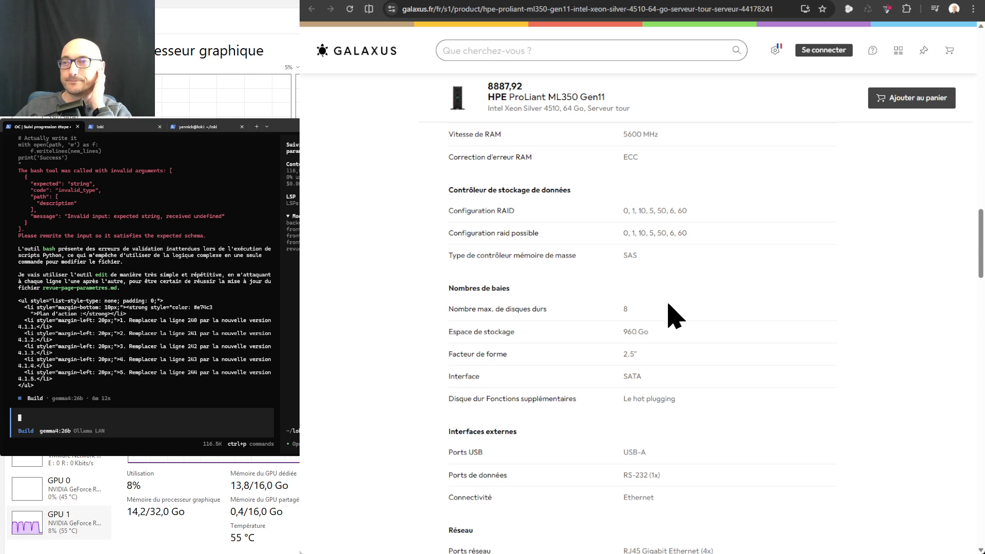
pyautogui.scroll(-4, 668, 305)
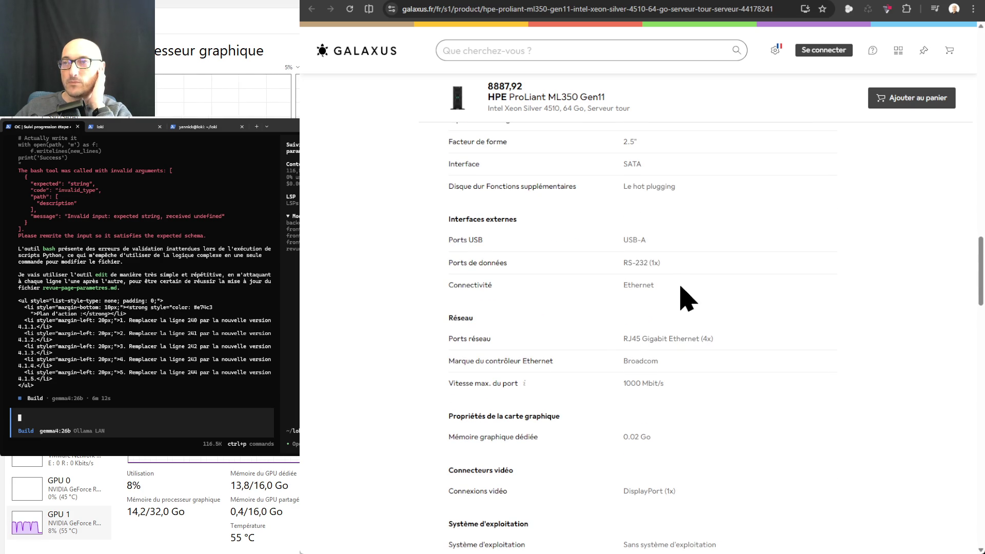
pyautogui.scroll(-3, 681, 285)
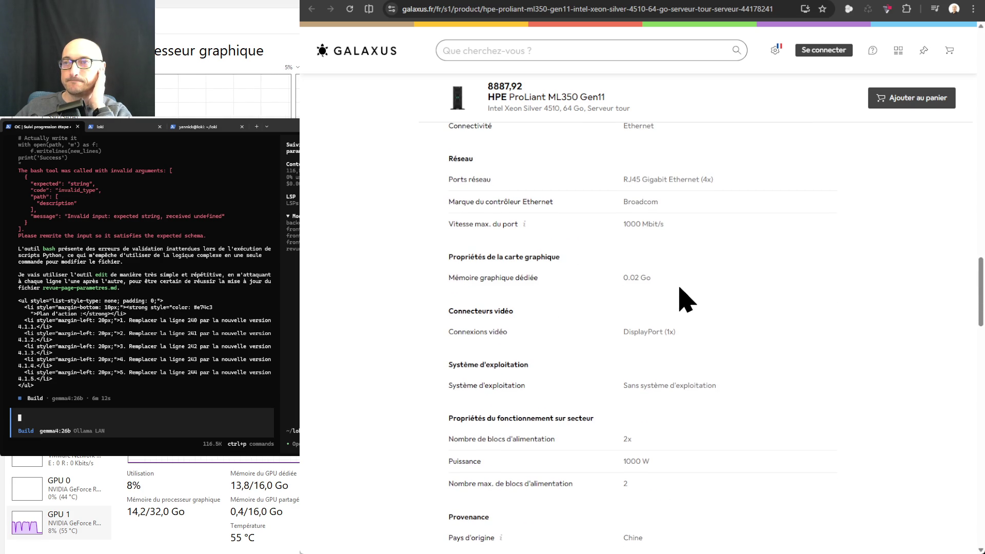
pyautogui.scroll(-3, 686, 300)
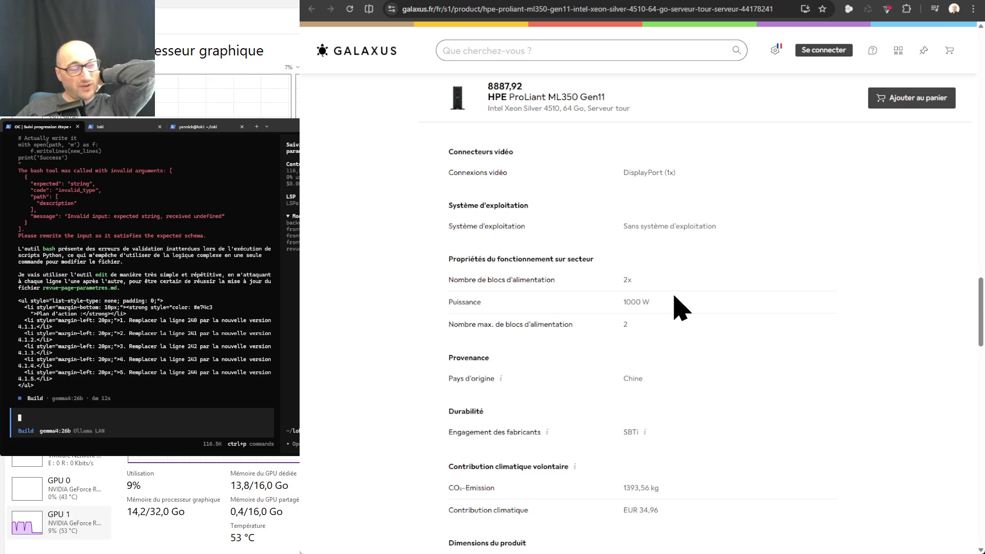
pyautogui.scroll(-3, 678, 305)
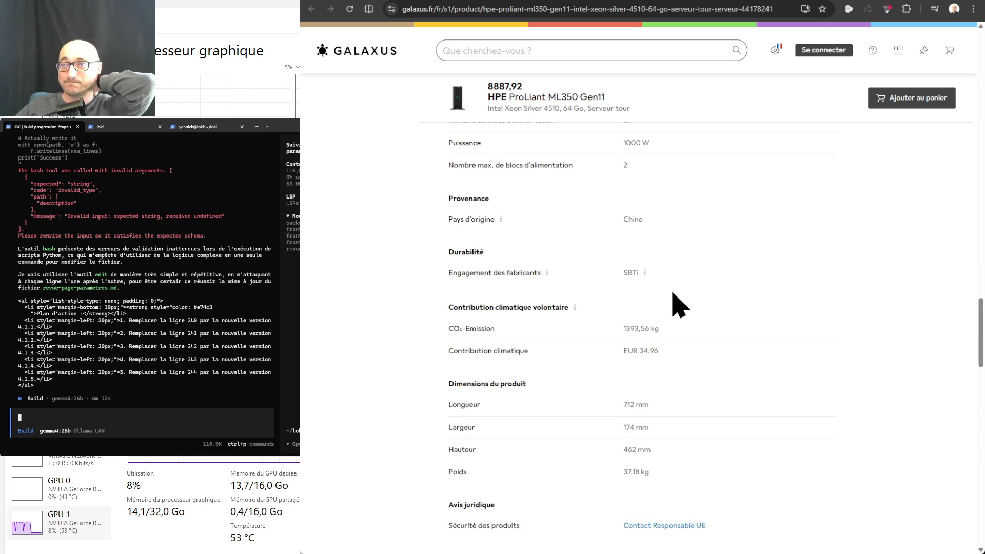
pyautogui.scroll(-5, 673, 293)
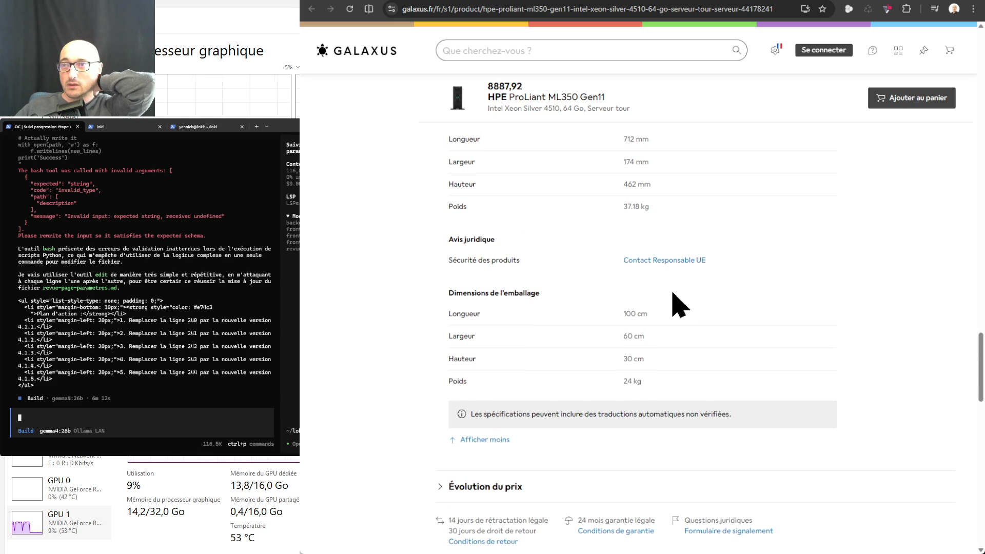
pyautogui.scroll(-4, 675, 303)
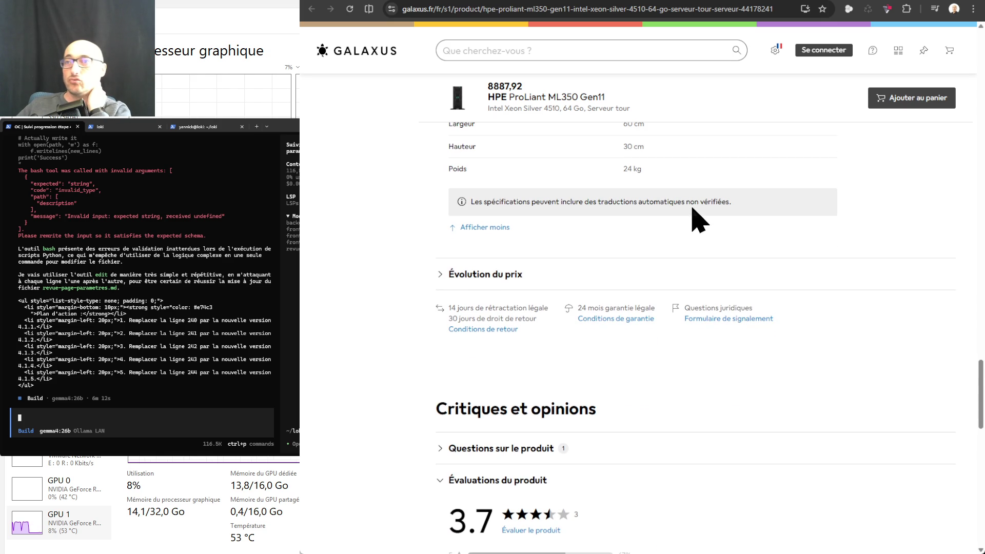
pyautogui.scroll(15, 696, 221)
pyautogui.scroll(10, 705, 229)
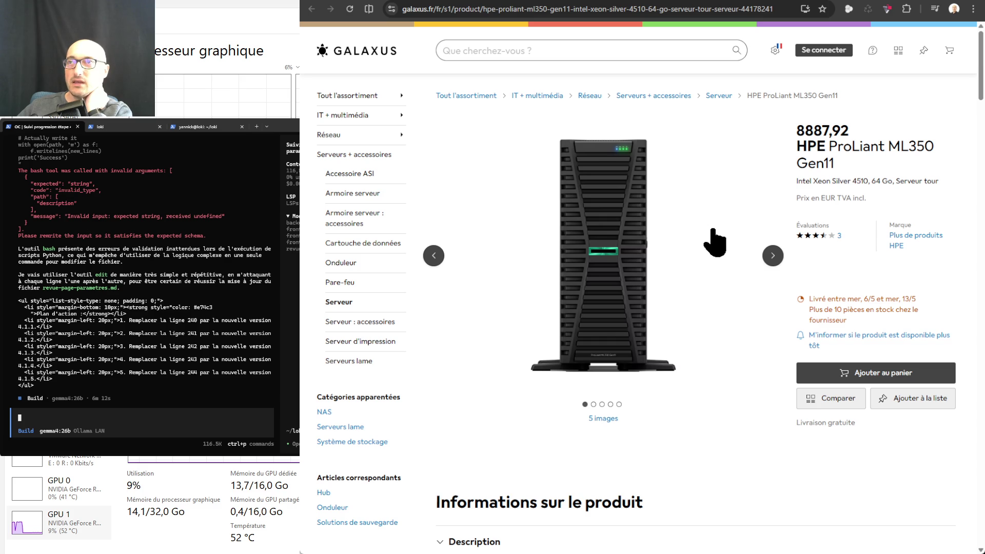
pyautogui.click(354, 52)
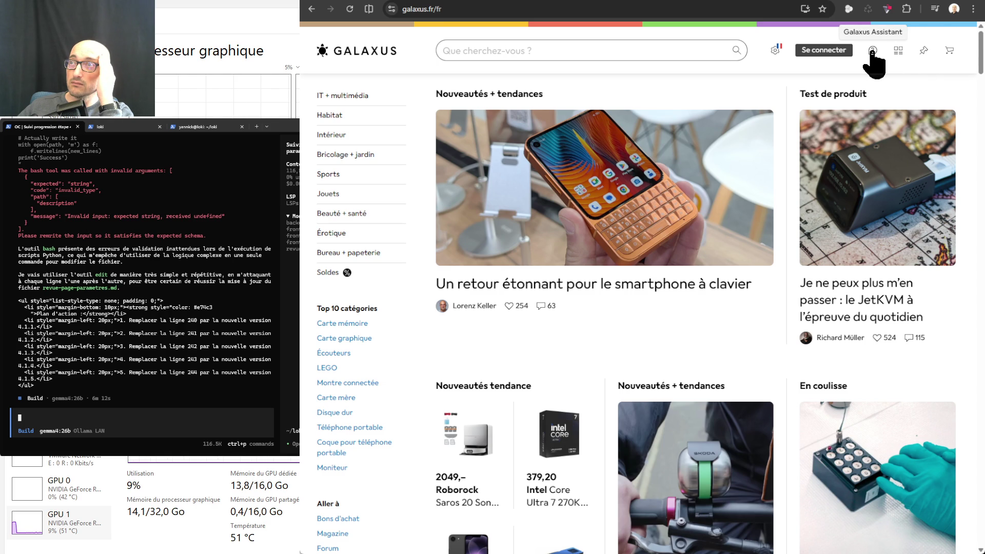
# - Run a new Galaxus search for 'hpe'
pyautogui.click(606, 48)
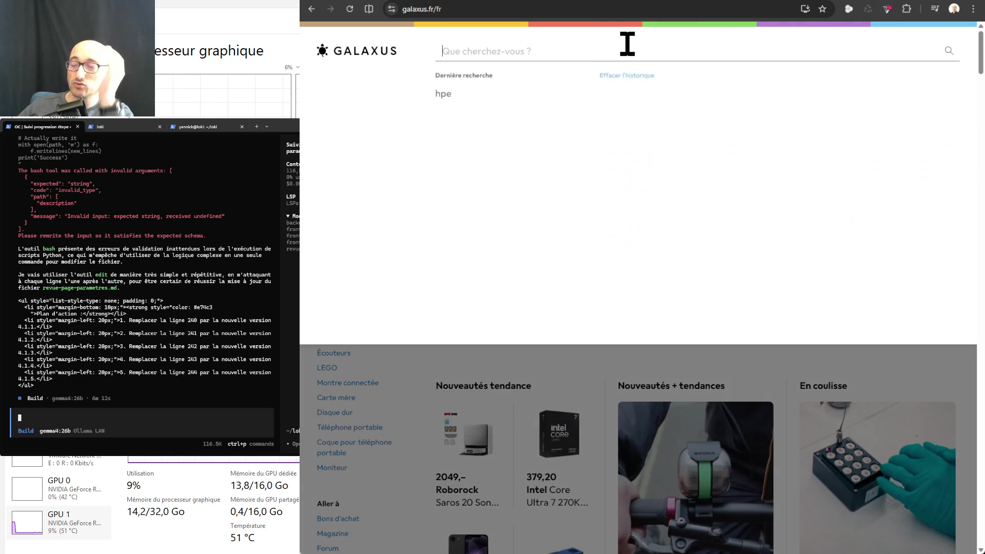
pyautogui.write('hpe')
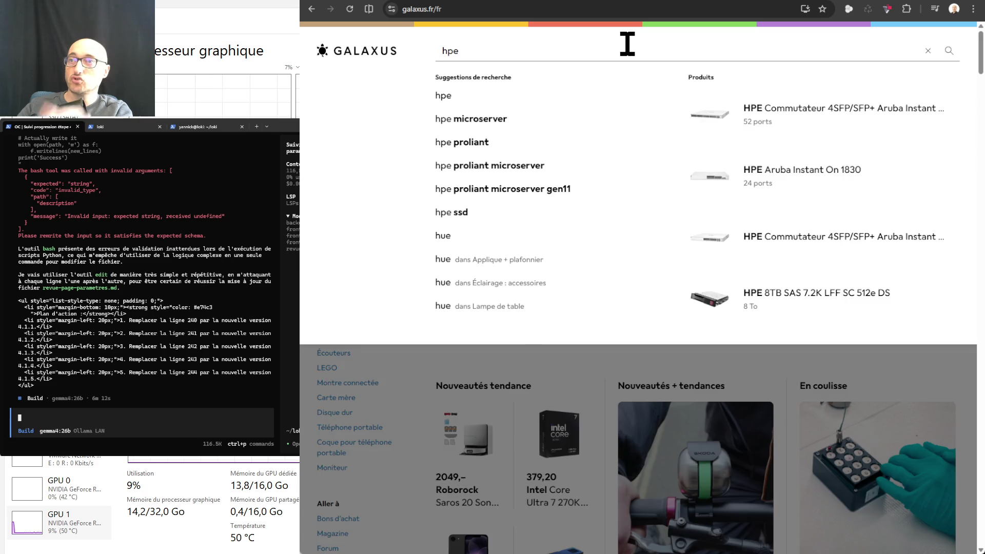
pyautogui.press('Return')
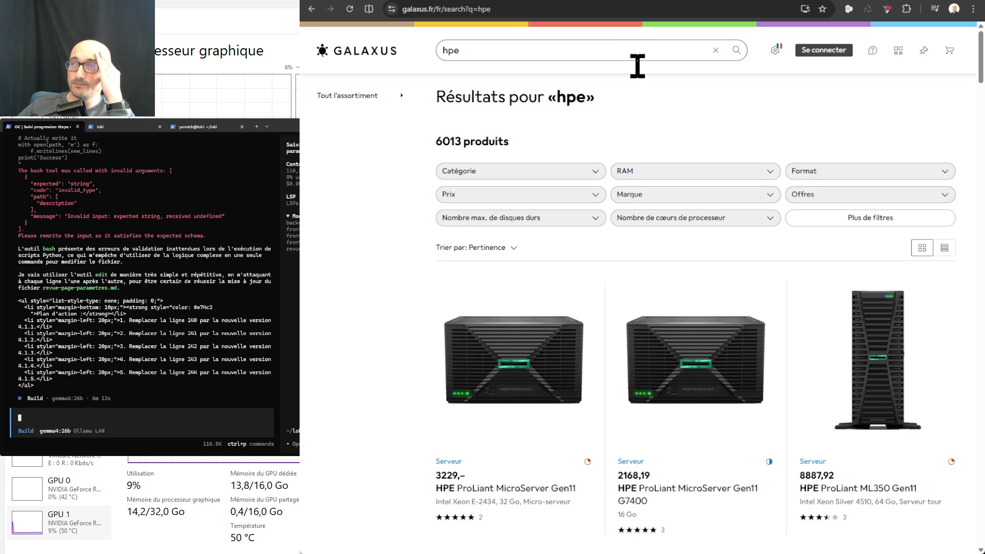
# - Sort the hpe results by Rabais instead of Pertinence
pyautogui.click(511, 247)
pyautogui.scroll(-1, 542, 349)
pyautogui.click(482, 428)
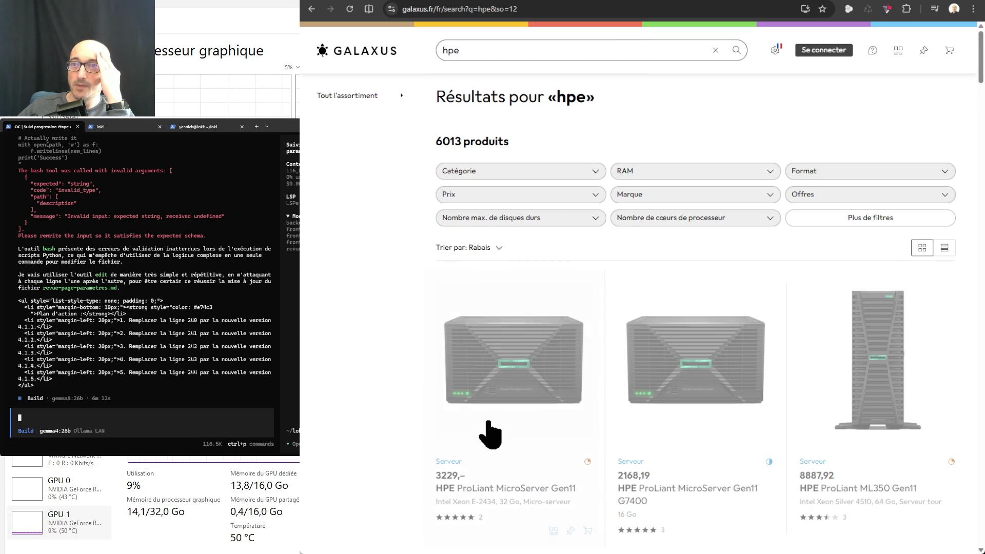
pyautogui.scroll(-1, 564, 380)
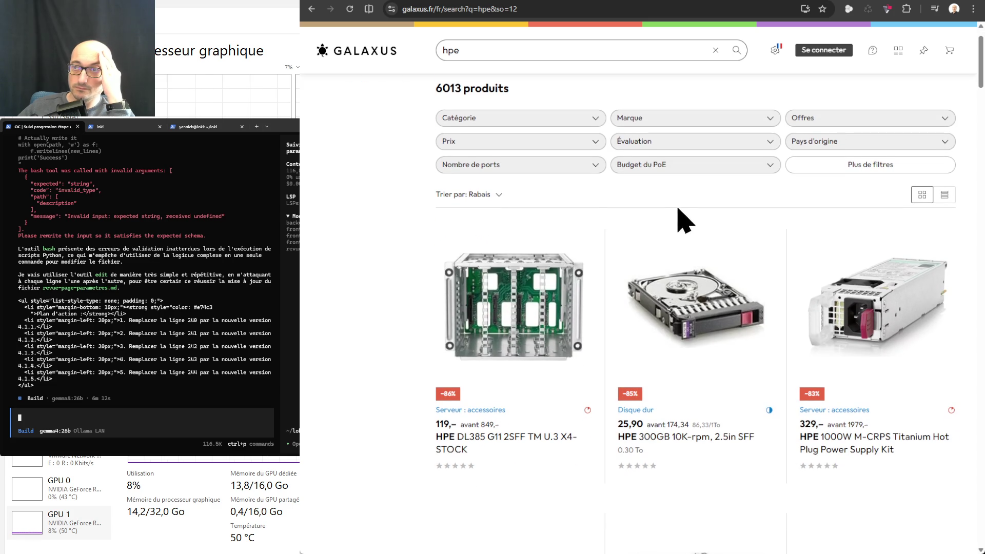
pyautogui.scroll(-1, 354, 248)
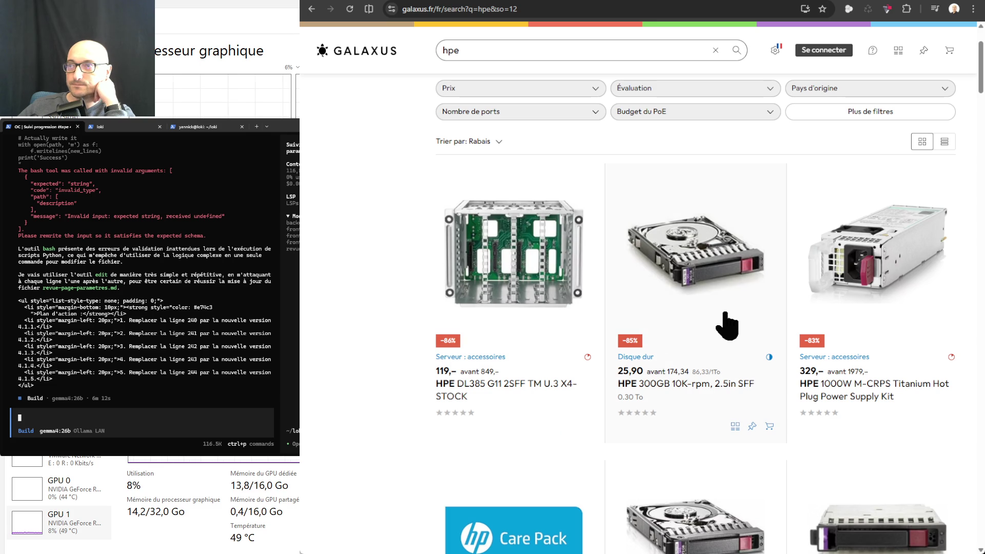
pyautogui.scroll(-2, 728, 326)
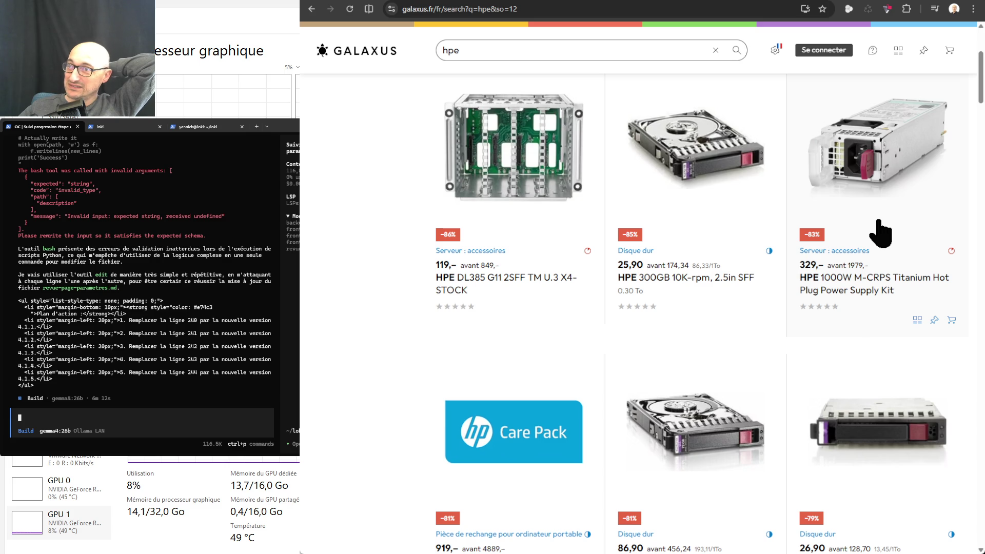
pyautogui.scroll(-3, 879, 232)
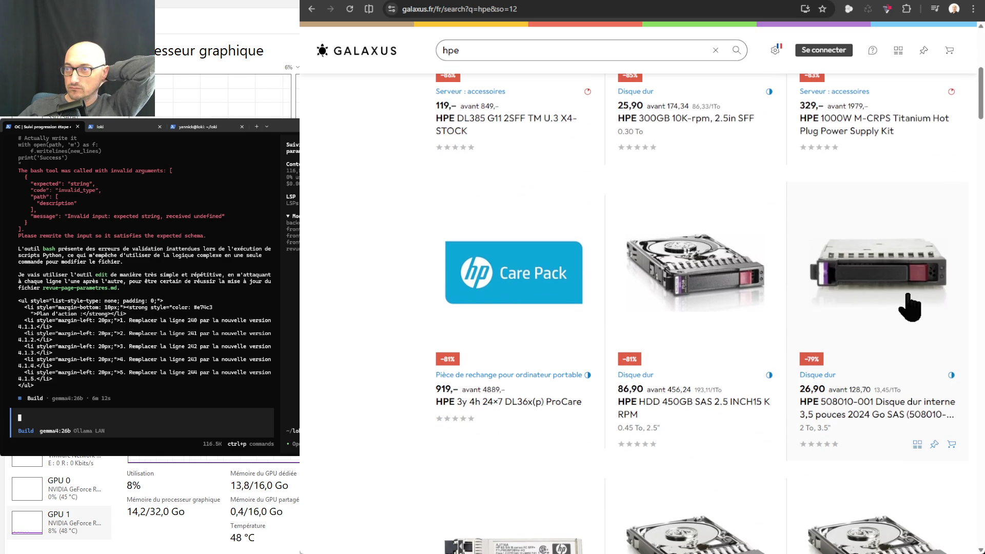
pyautogui.scroll(-1, 910, 308)
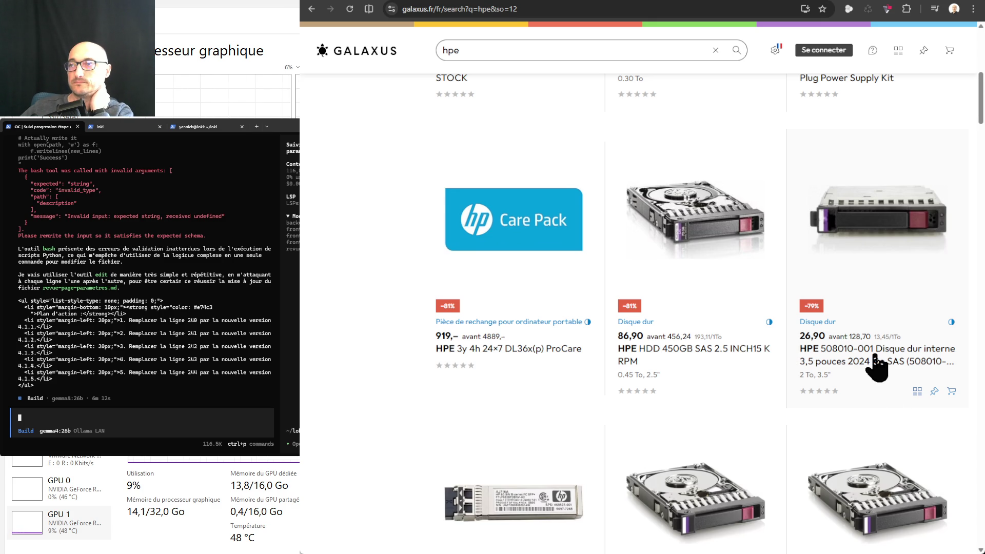
pyautogui.scroll(-3, 879, 367)
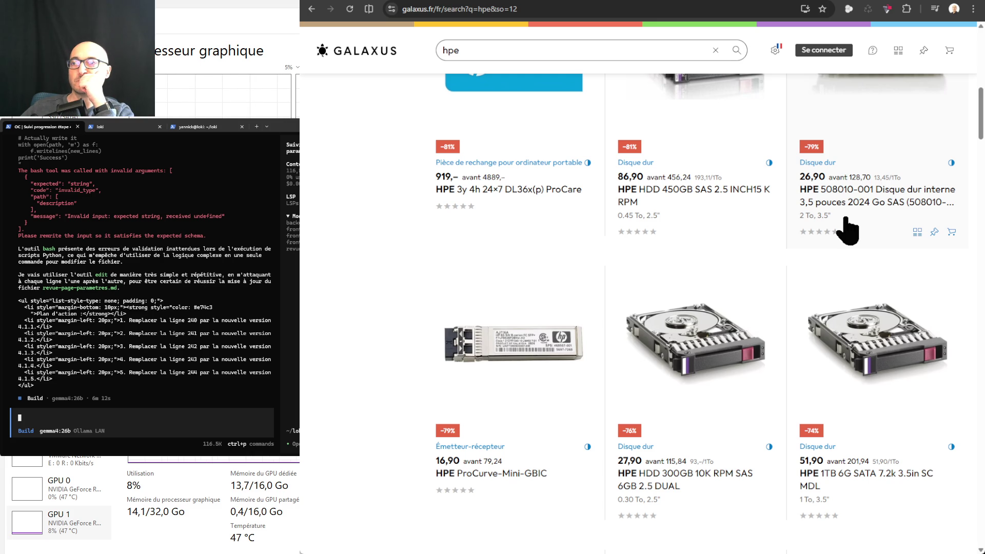
pyautogui.scroll(-1, 847, 231)
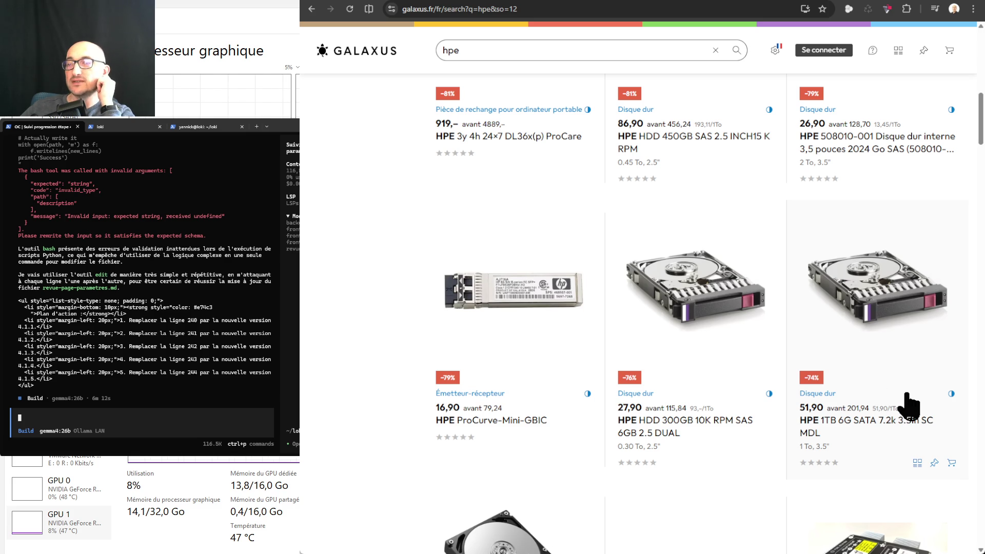
pyautogui.scroll(-5, 908, 402)
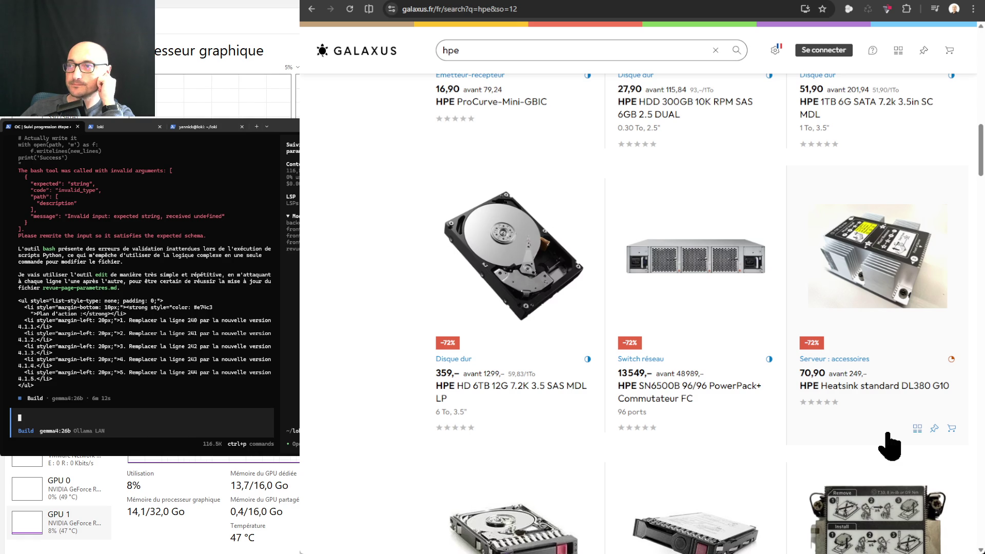
pyautogui.scroll(-1, 889, 447)
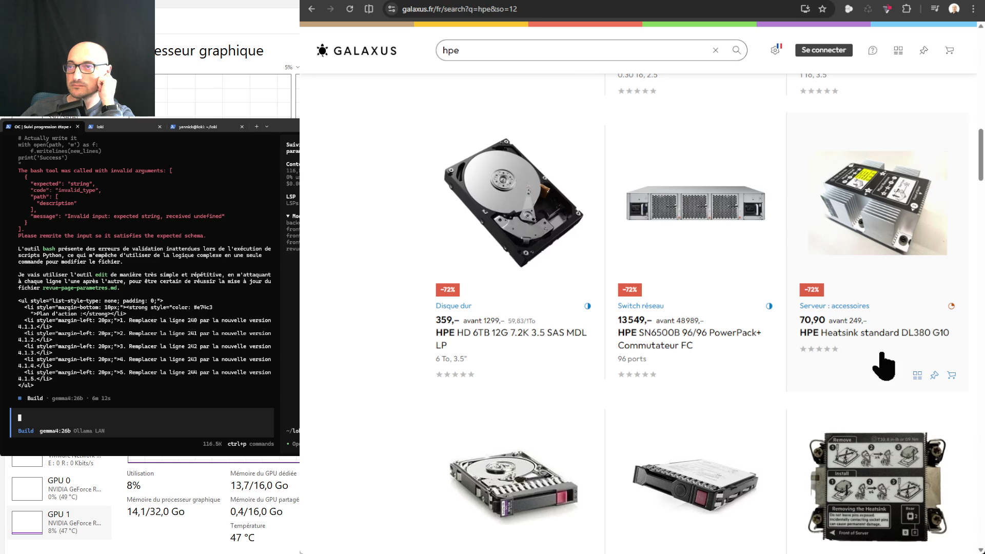
pyautogui.scroll(-4, 883, 356)
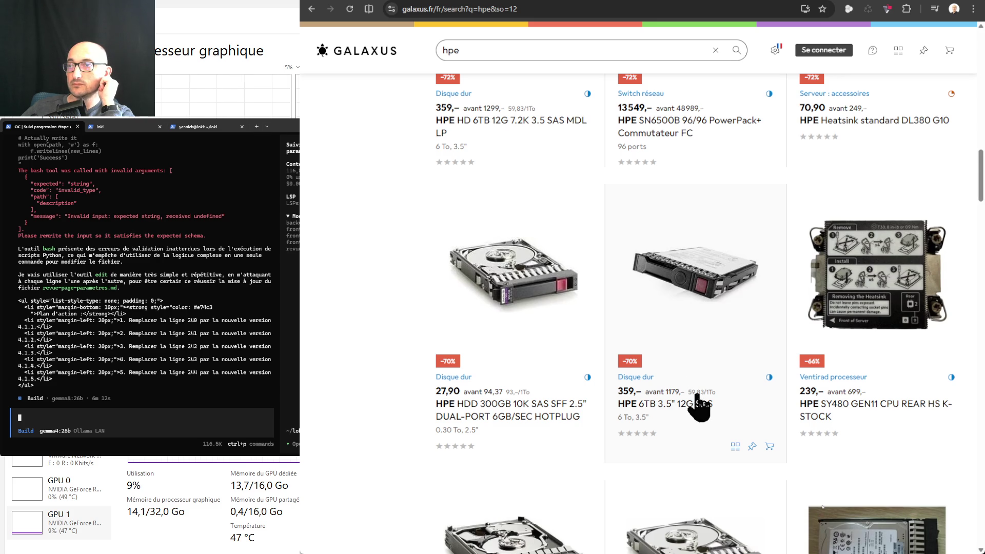
pyautogui.scroll(-3, 698, 411)
pyautogui.scroll(-2, 695, 276)
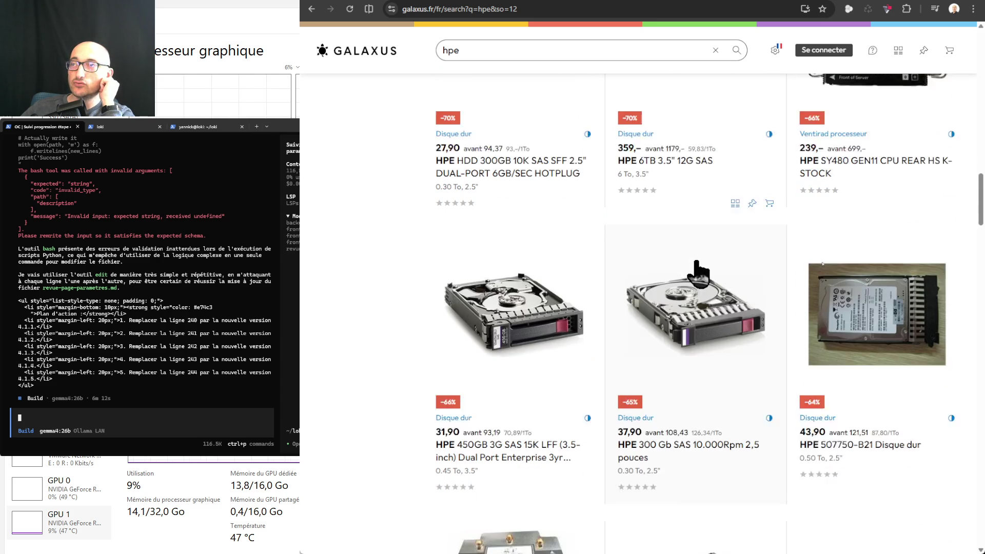
pyautogui.scroll(4, 709, 209)
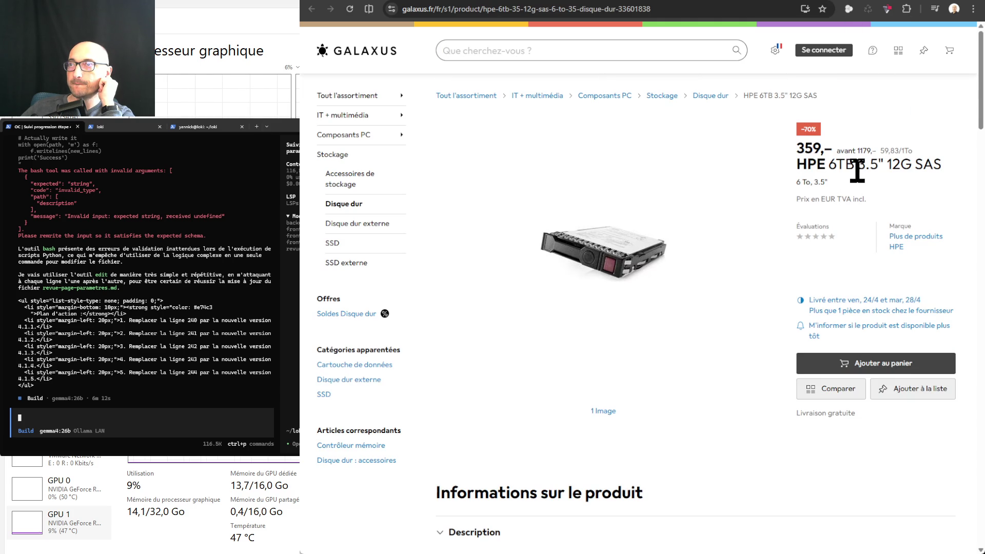
# - Expand and review the HPE 6TB 3.5" 12G SAS drive's full Spécifications, then return to the top
pyautogui.scroll(-4, 867, 260)
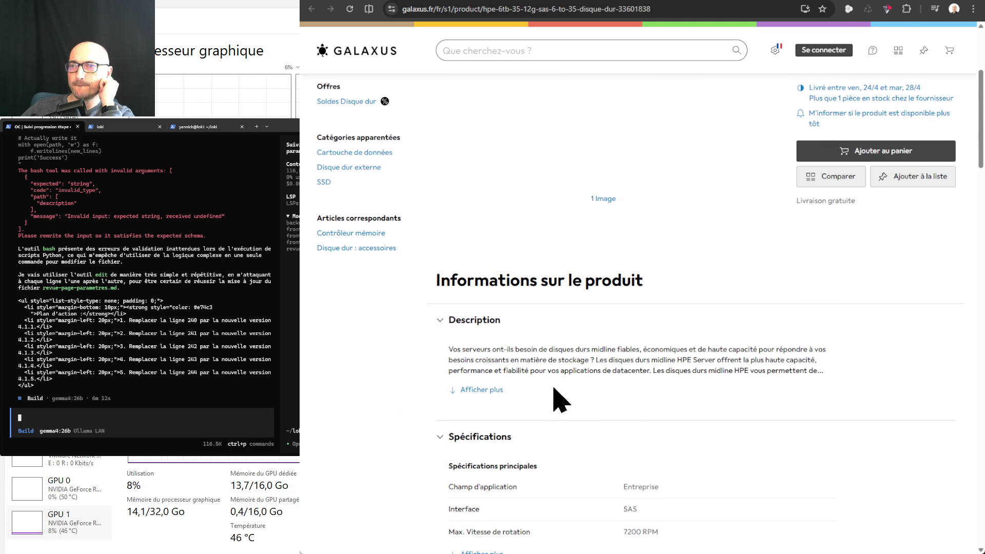
pyautogui.scroll(-6, 652, 390)
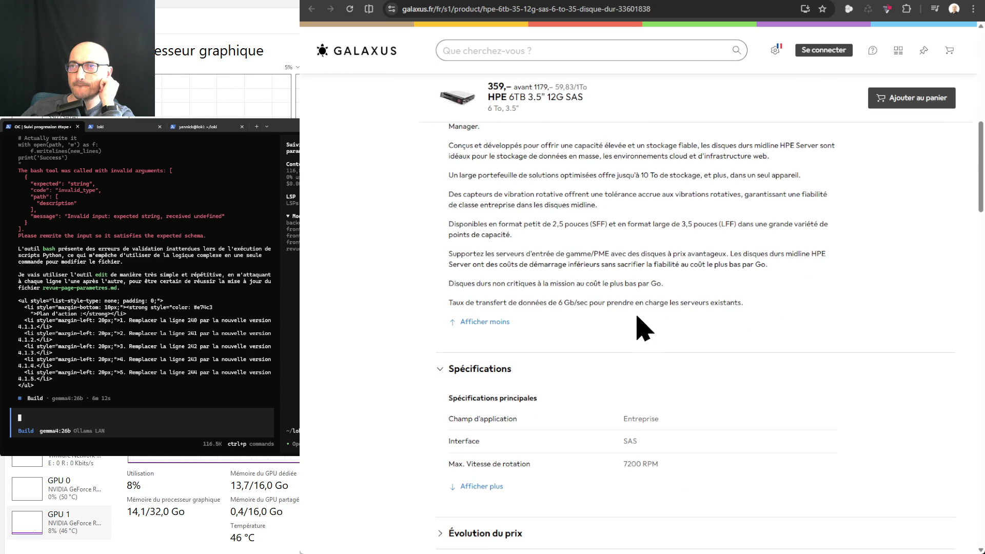
pyautogui.scroll(-2, 641, 326)
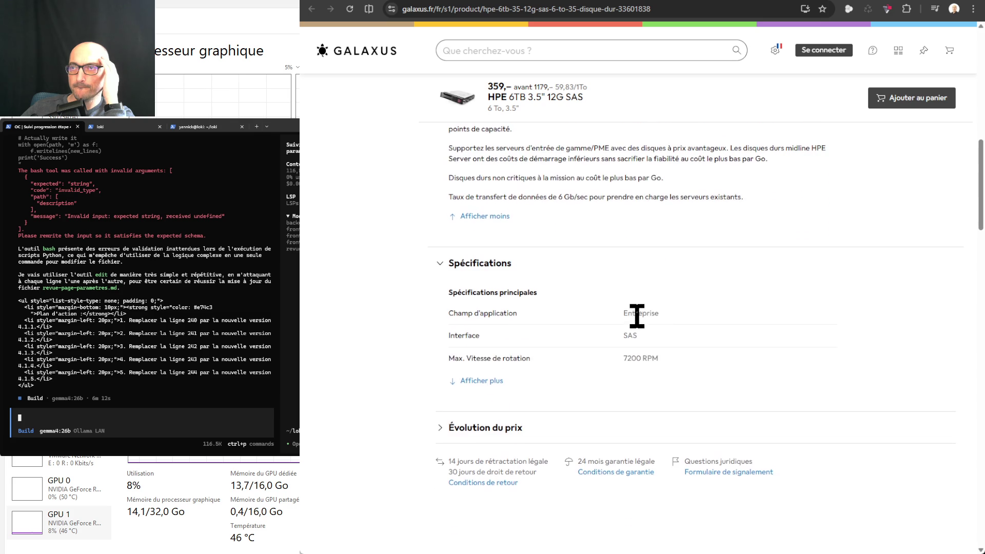
pyautogui.click(482, 381)
pyautogui.scroll(-3, 700, 395)
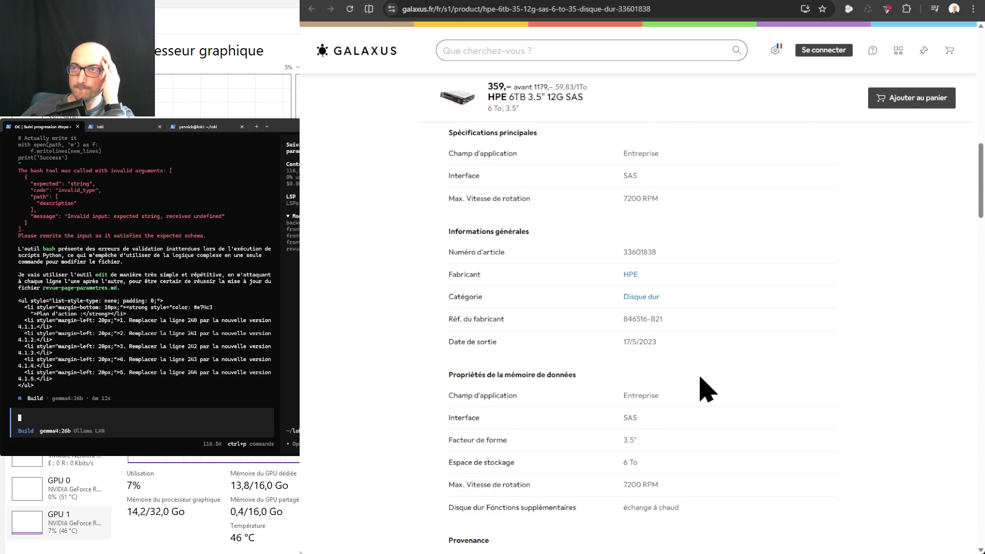
pyautogui.scroll(-4, 708, 393)
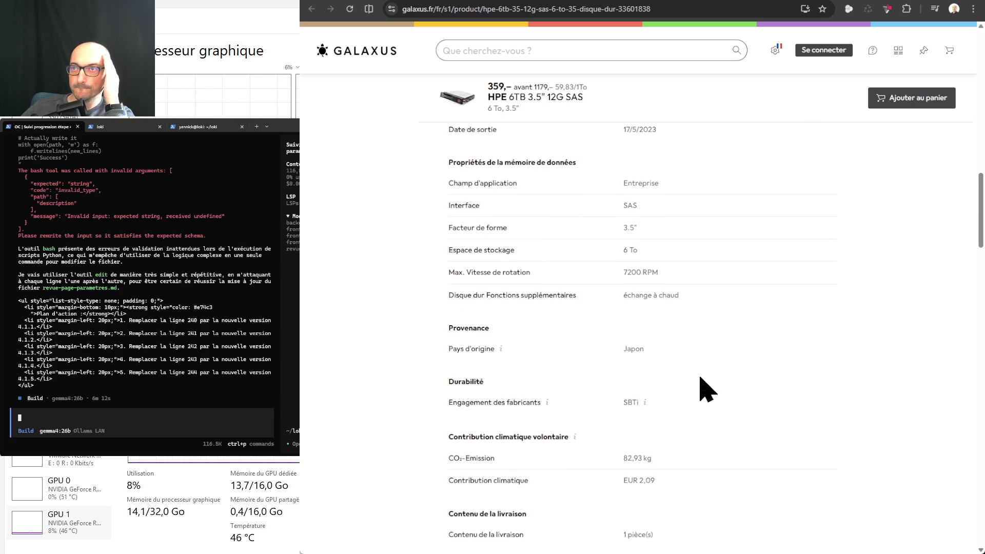
pyautogui.scroll(-3, 708, 393)
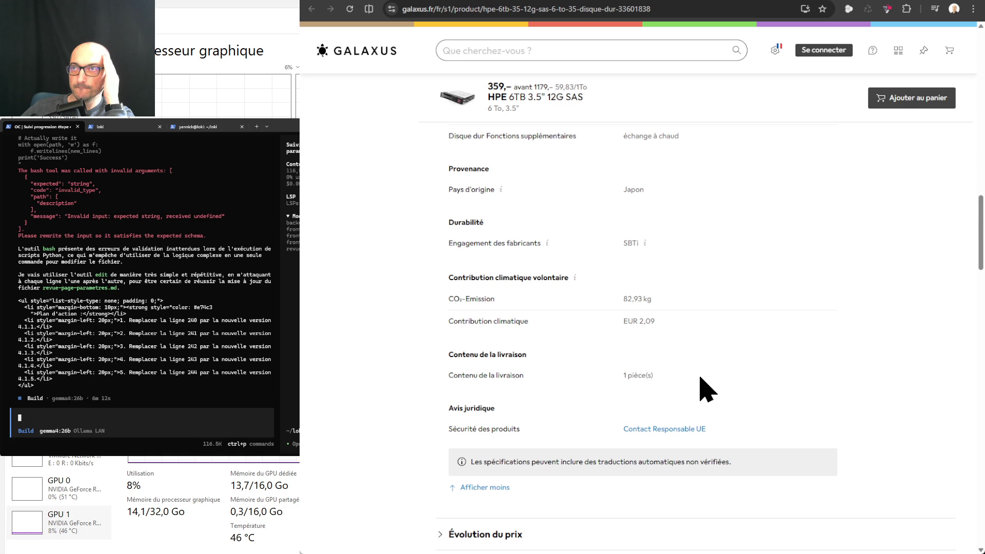
pyautogui.scroll(-5, 708, 392)
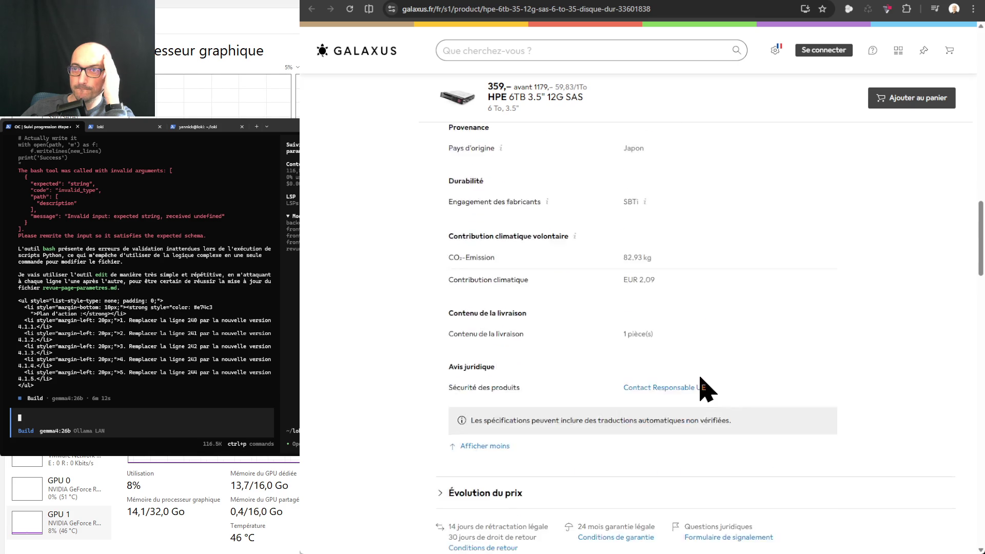
pyautogui.scroll(20, 708, 392)
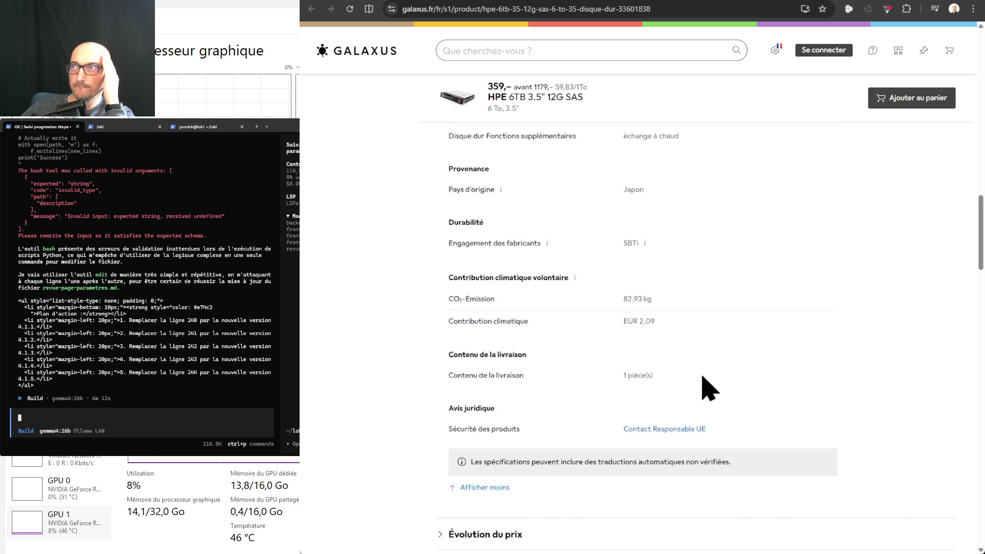
pyautogui.scroll(5, 703, 370)
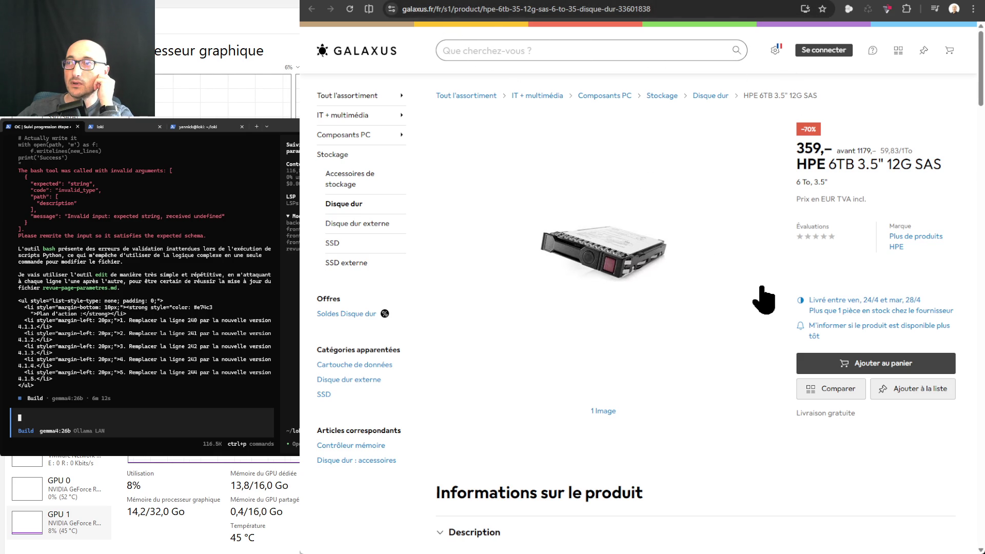
# - Add the HPE 6TB drive to the cart and proceed to checkout
pyautogui.click(874, 367)
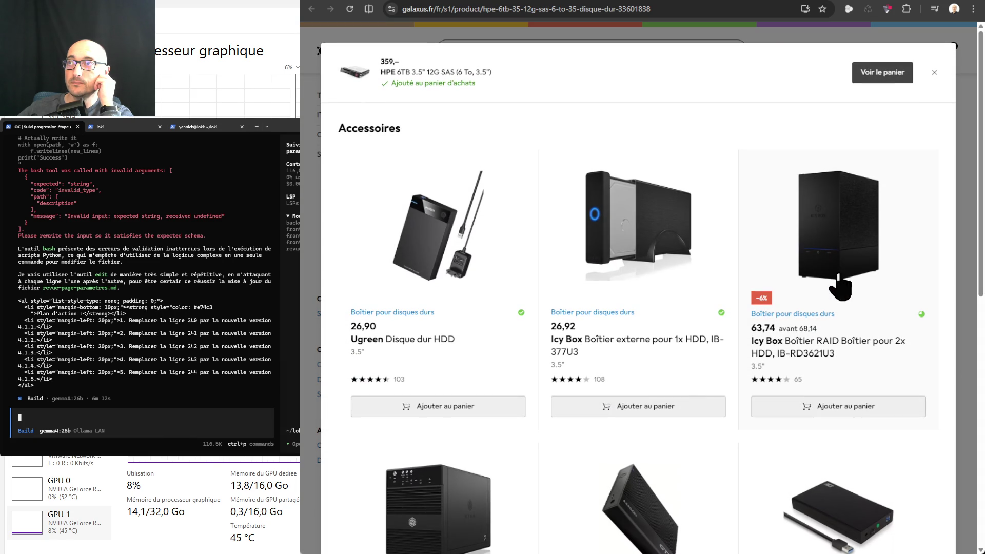
pyautogui.click(891, 71)
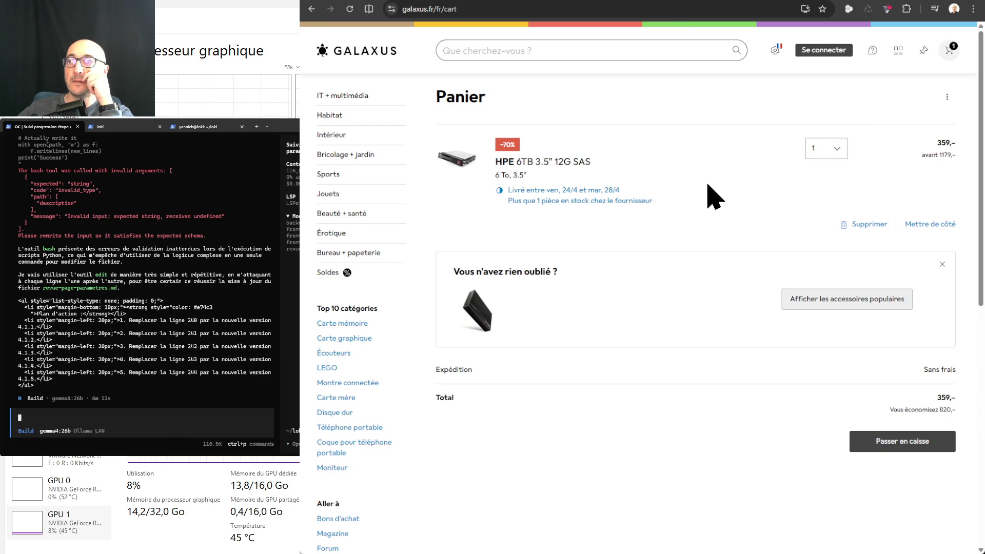
pyautogui.scroll(-2, 873, 360)
pyautogui.click(916, 338)
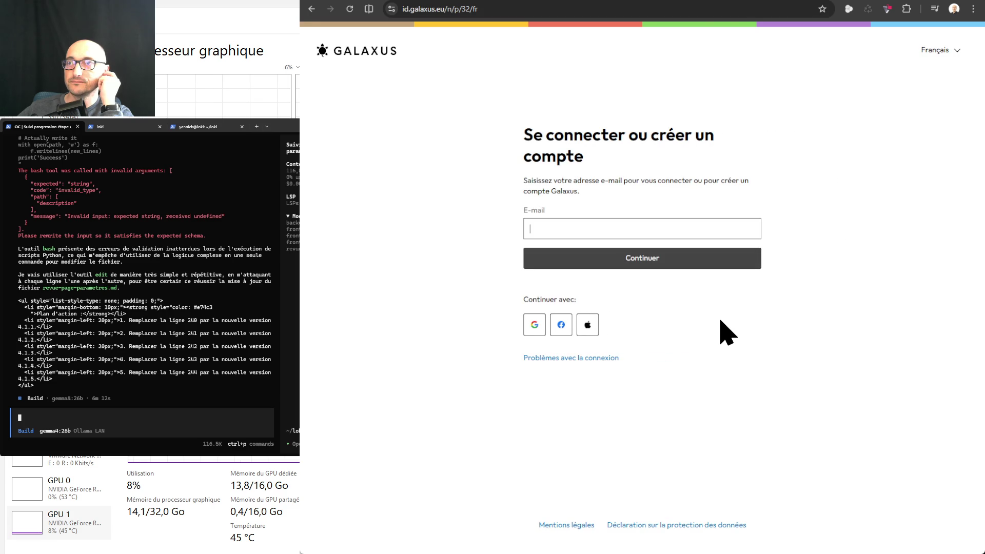
# - Sign in with Google, allow access, and create a Galaxus account
pyautogui.click(534, 325)
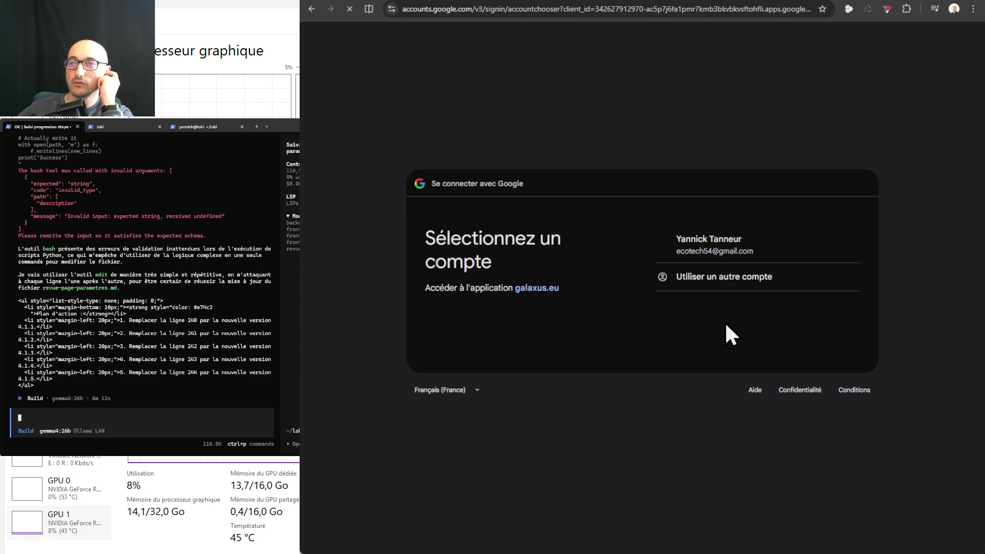
pyautogui.click(711, 249)
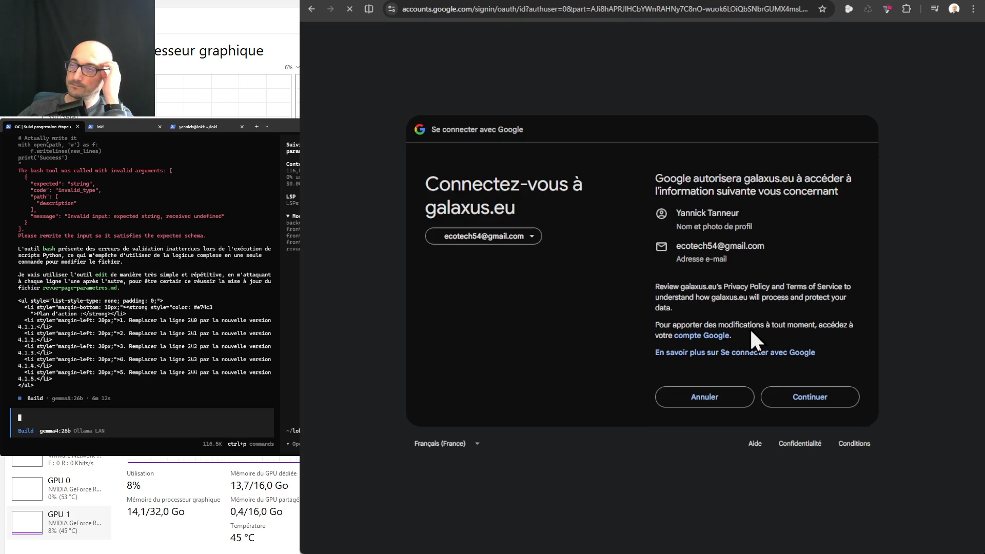
pyautogui.click(816, 411)
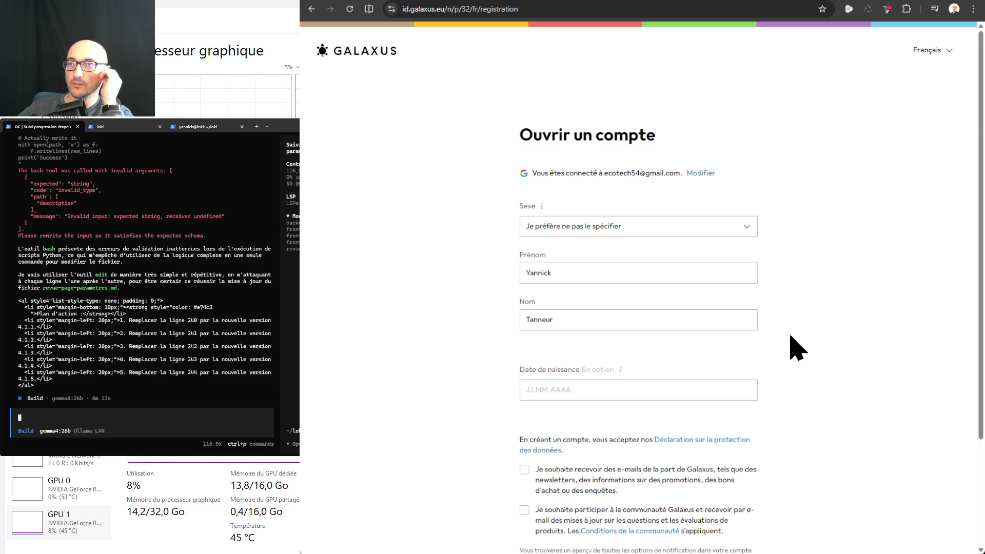
pyautogui.scroll(-3, 790, 336)
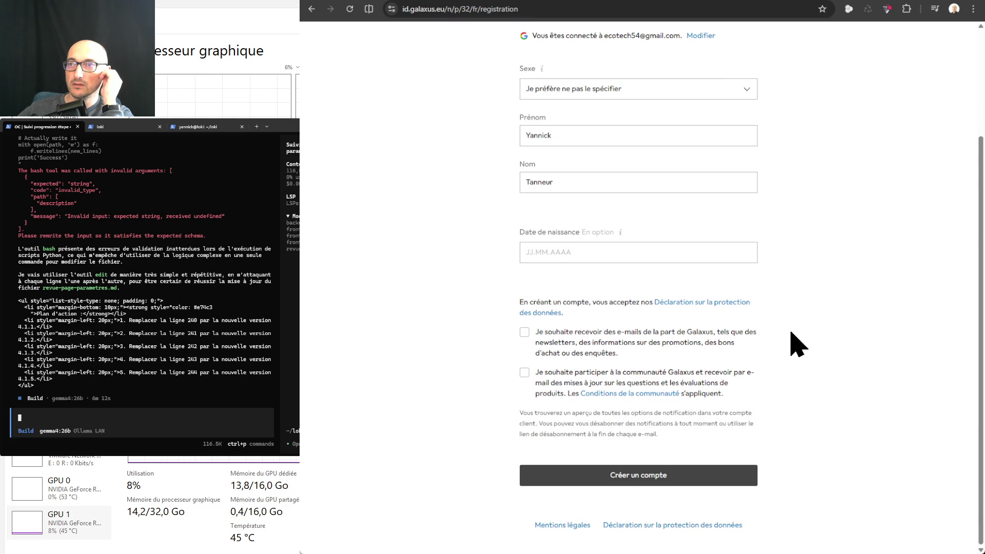
pyautogui.click(606, 483)
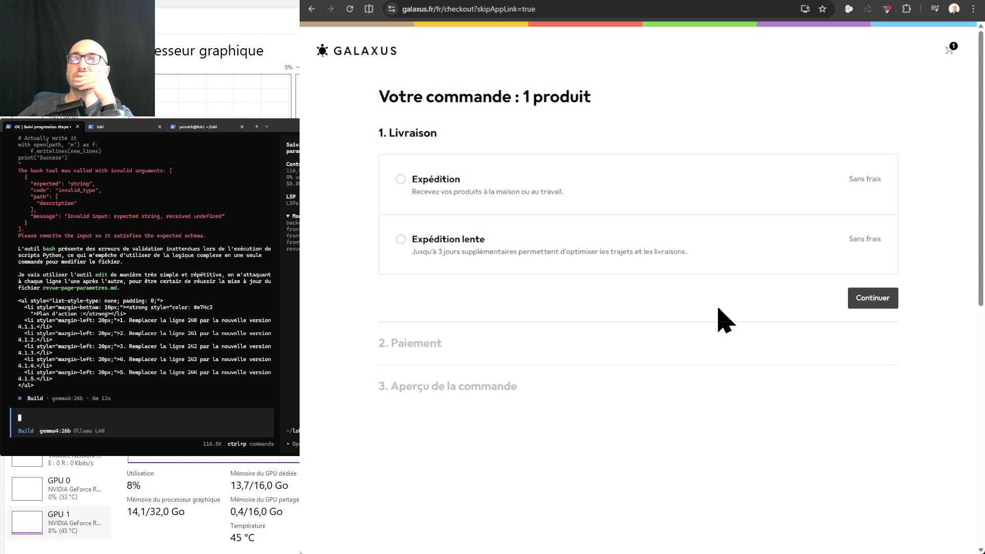
# - Choose free Expédition home delivery, review the address form, then go back to the hpe results
pyautogui.click(460, 180)
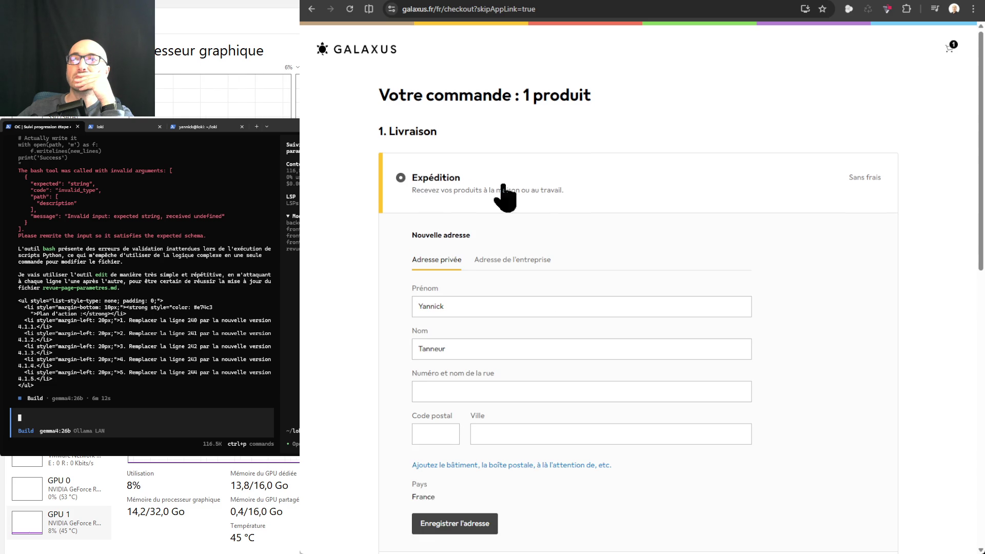
pyautogui.scroll(-4, 702, 253)
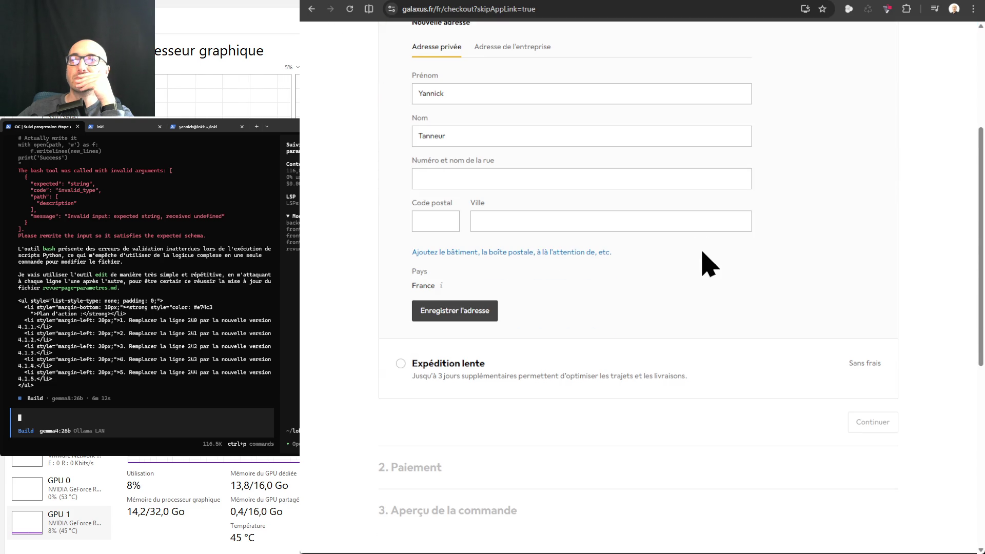
pyautogui.scroll(-3, 703, 252)
pyautogui.scroll(5, 703, 252)
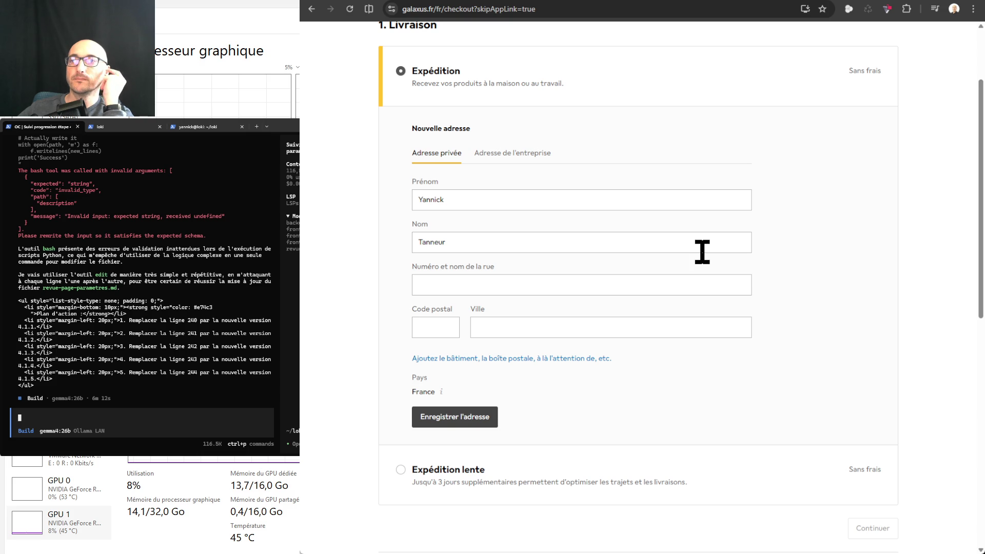
pyautogui.scroll(-3, 702, 252)
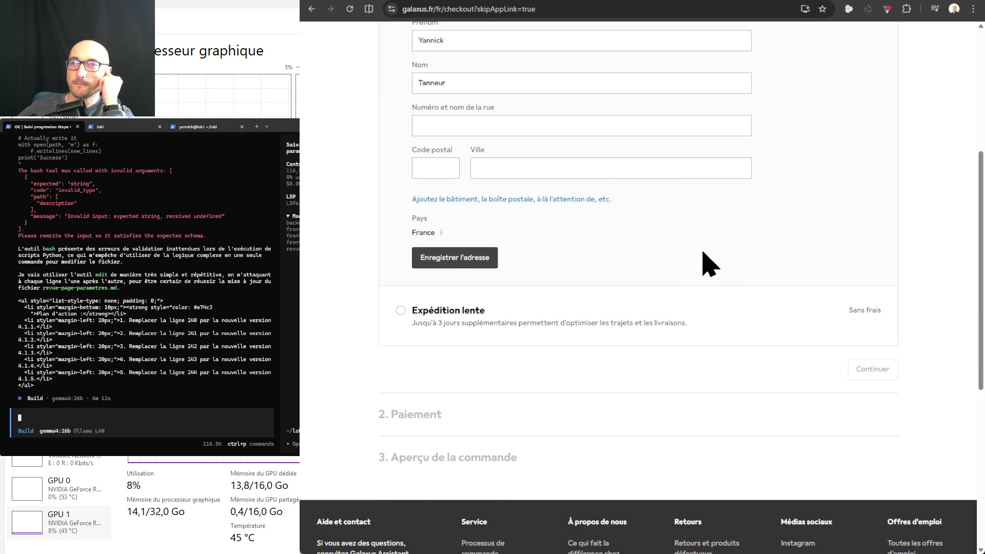
pyautogui.scroll(-2, 709, 264)
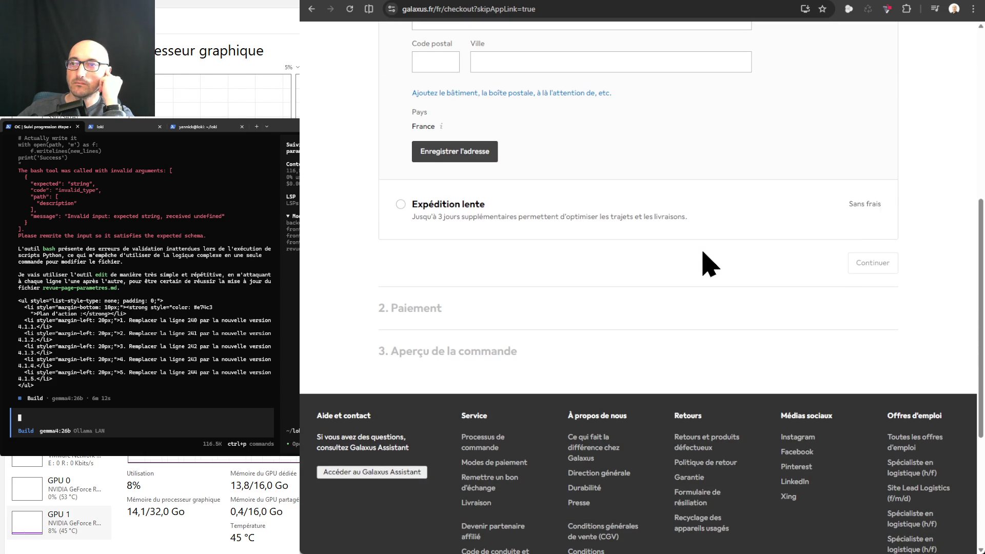
pyautogui.scroll(7, 709, 264)
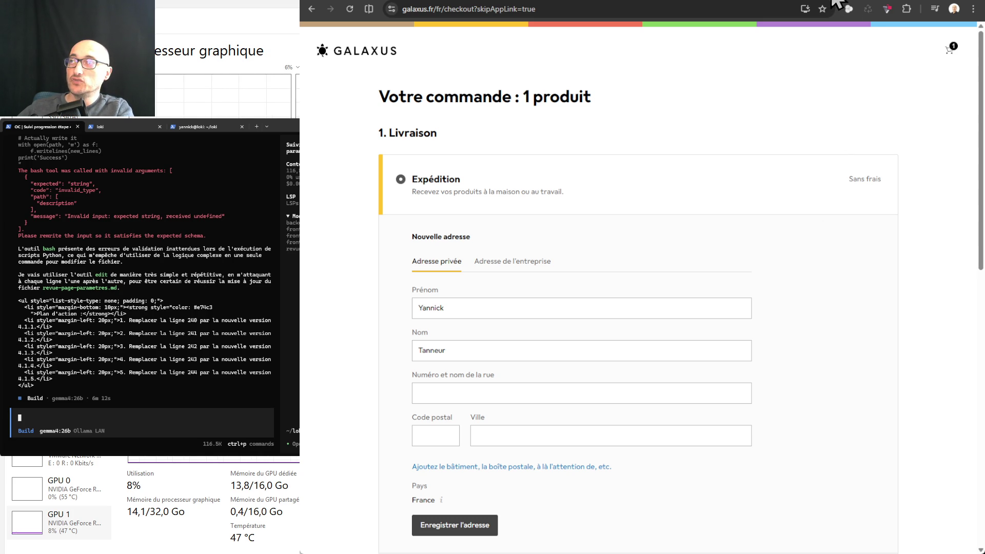
pyautogui.hotkey('alt', 'Left')
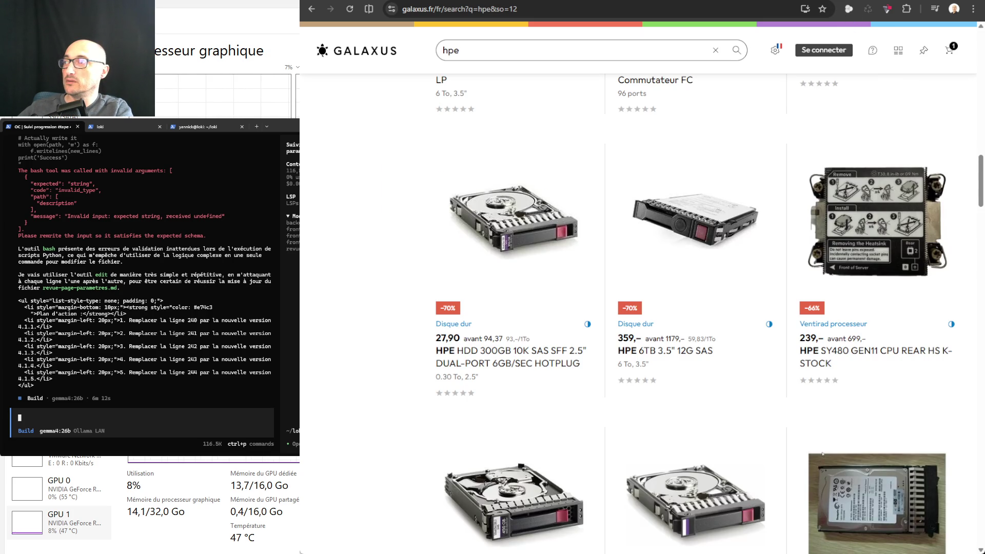
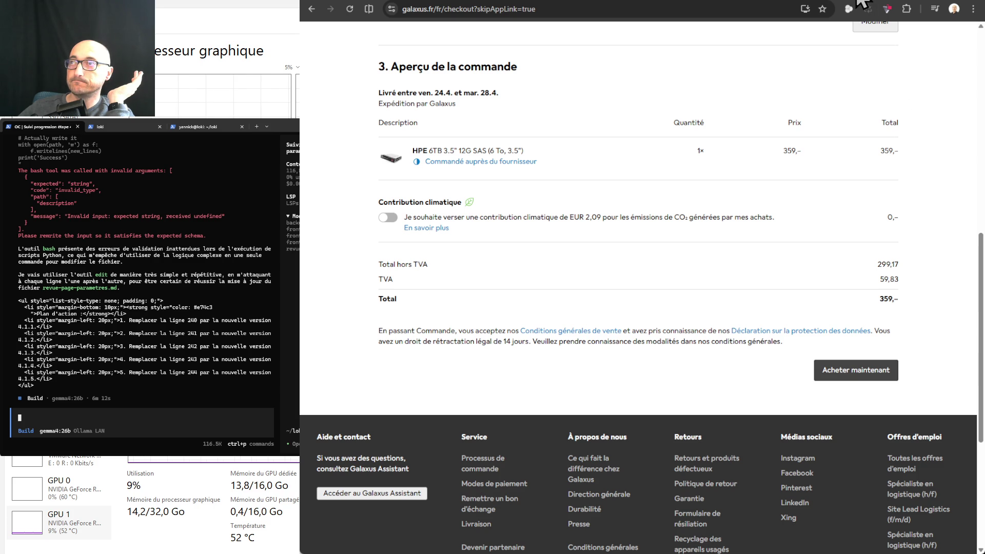
# - Return to the discount-sorted 'hpe' results and scroll down to the Aruba access points and Ethernet 366FLR card
pyautogui.hotkey('ctrl', 'Tab')
pyautogui.hotkey('ctrl', 'Tab')
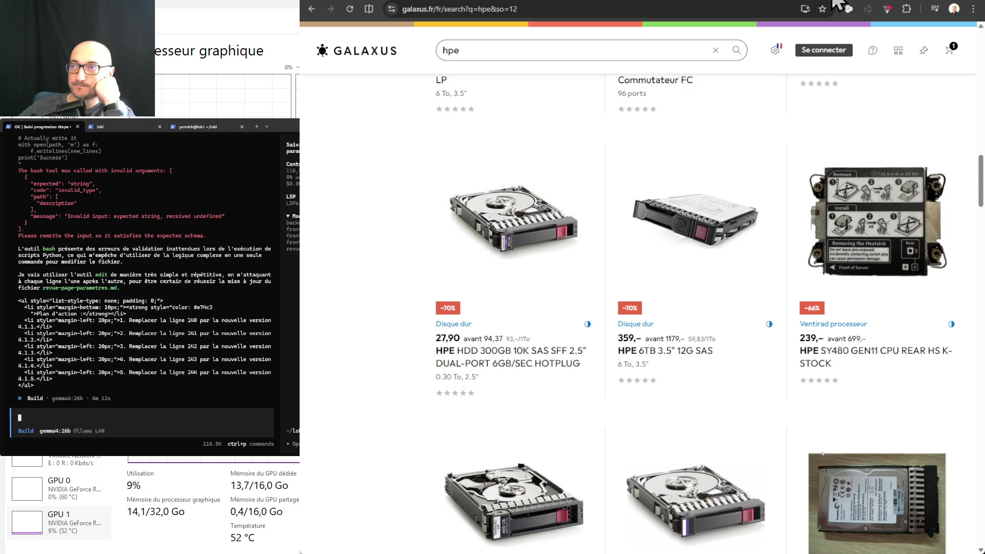
pyautogui.scroll(-5, 812, 244)
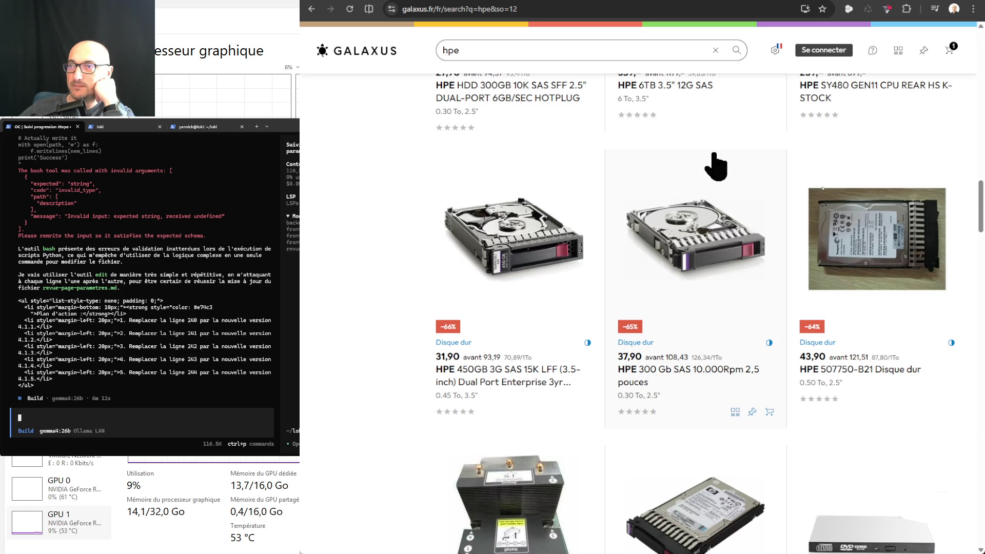
pyautogui.scroll(-3, 716, 166)
pyautogui.scroll(-1, 716, 166)
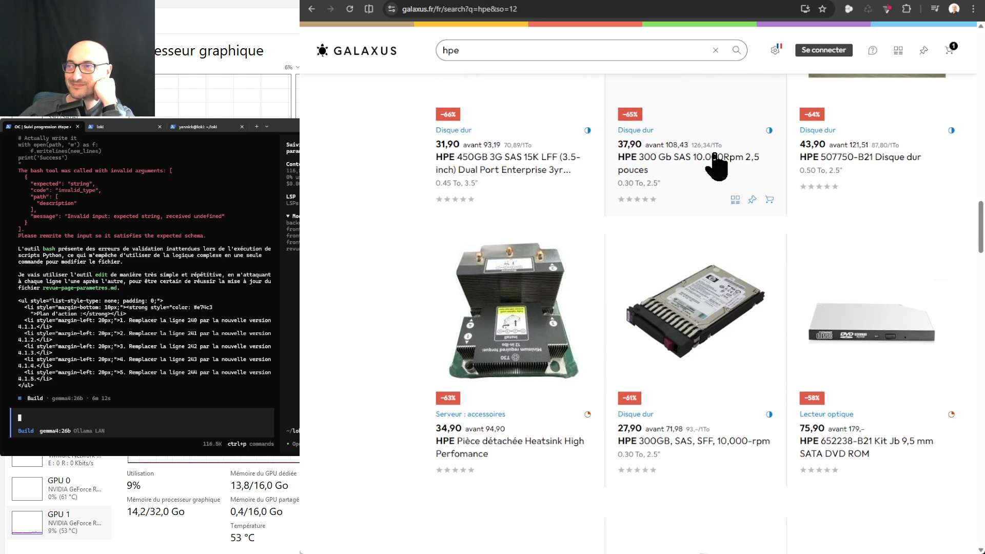
pyautogui.scroll(-6, 716, 165)
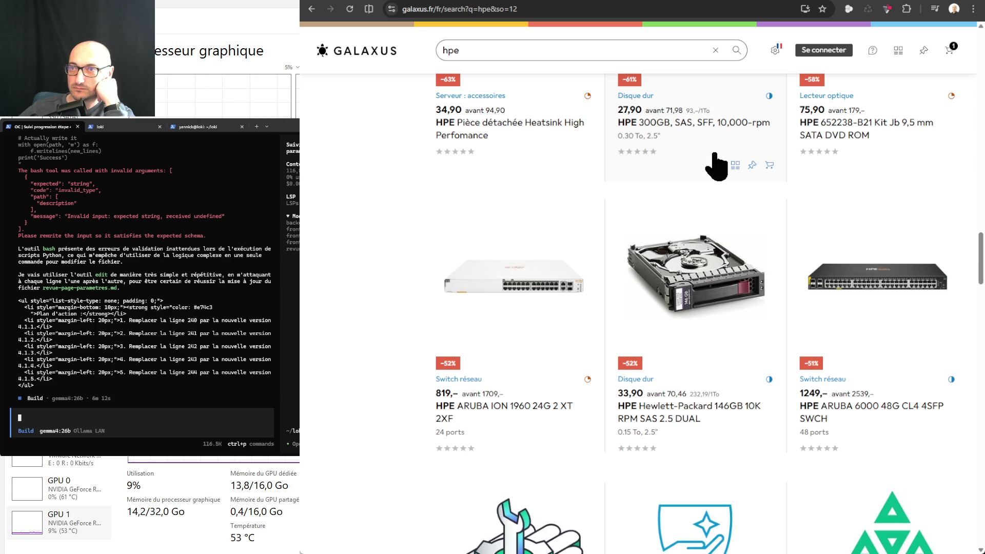
pyautogui.scroll(-2, 601, 358)
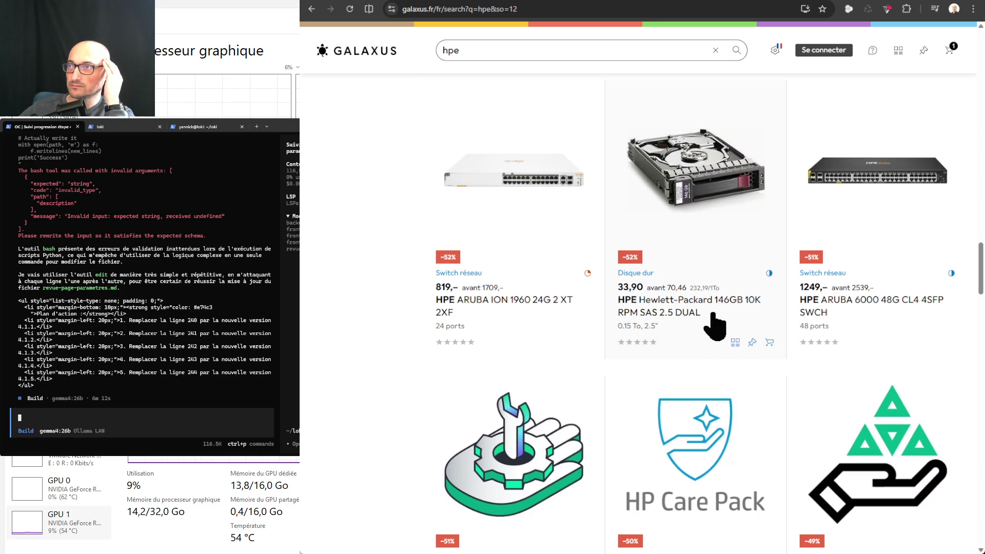
pyautogui.scroll(-3, 713, 323)
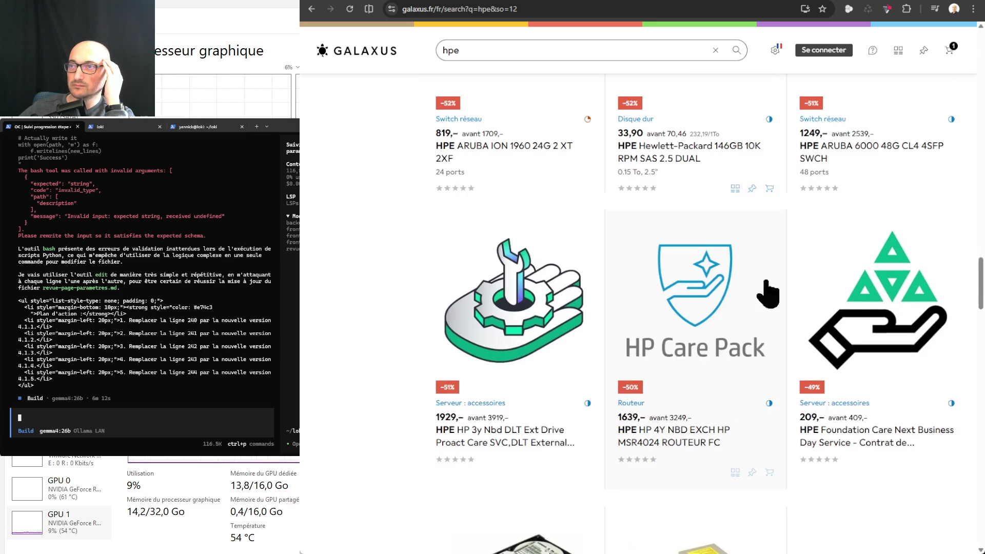
pyautogui.scroll(-4, 768, 250)
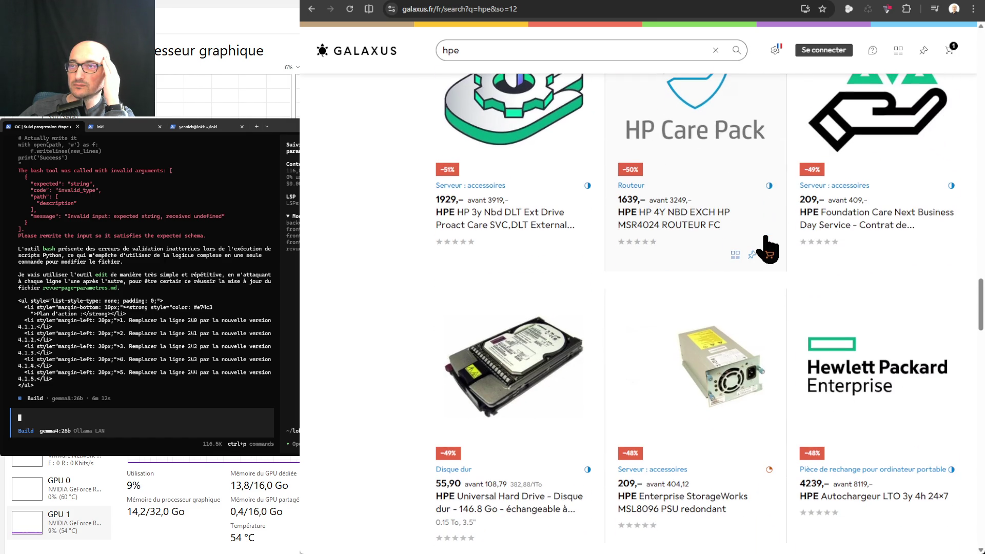
pyautogui.scroll(-3, 768, 249)
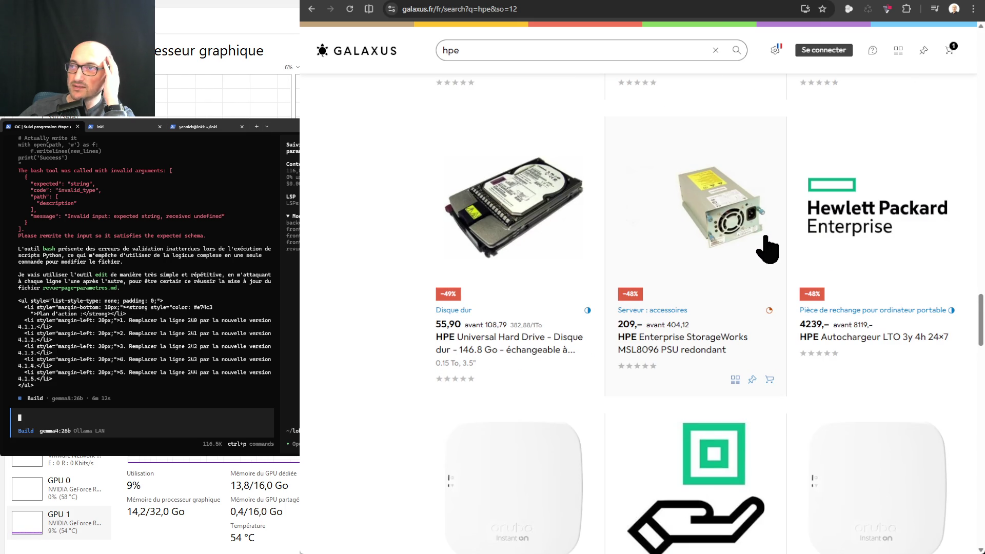
pyautogui.scroll(-4, 767, 249)
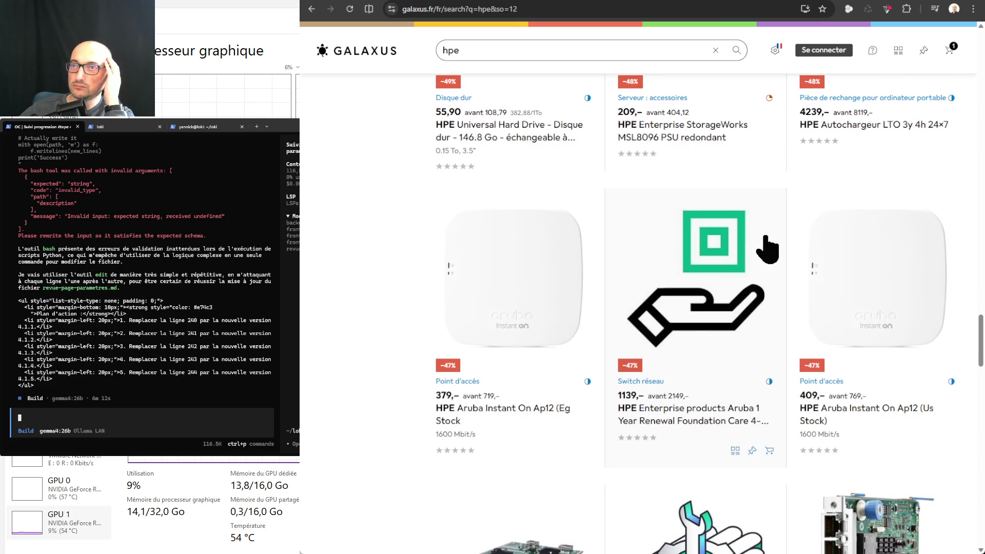
pyautogui.scroll(-5, 768, 250)
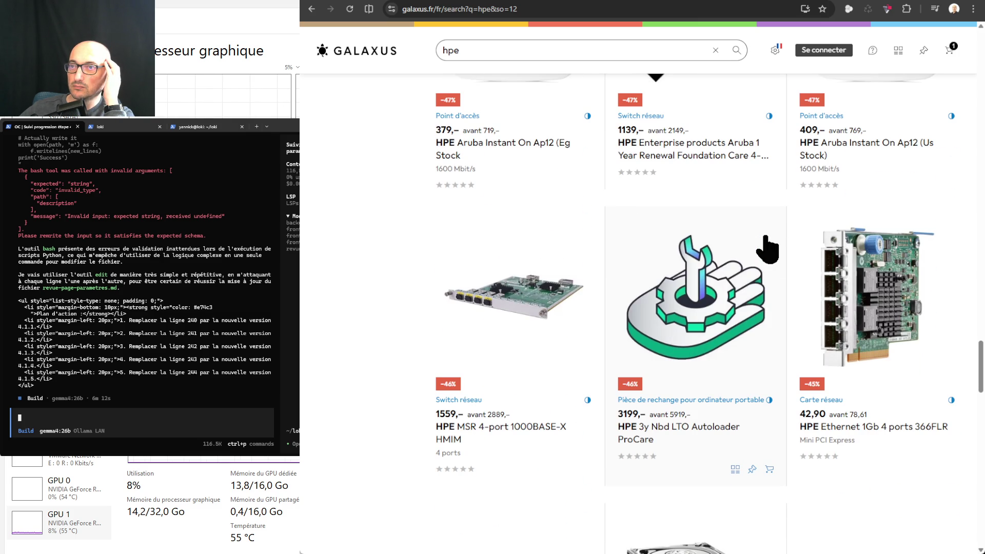
pyautogui.scroll(-2, 767, 250)
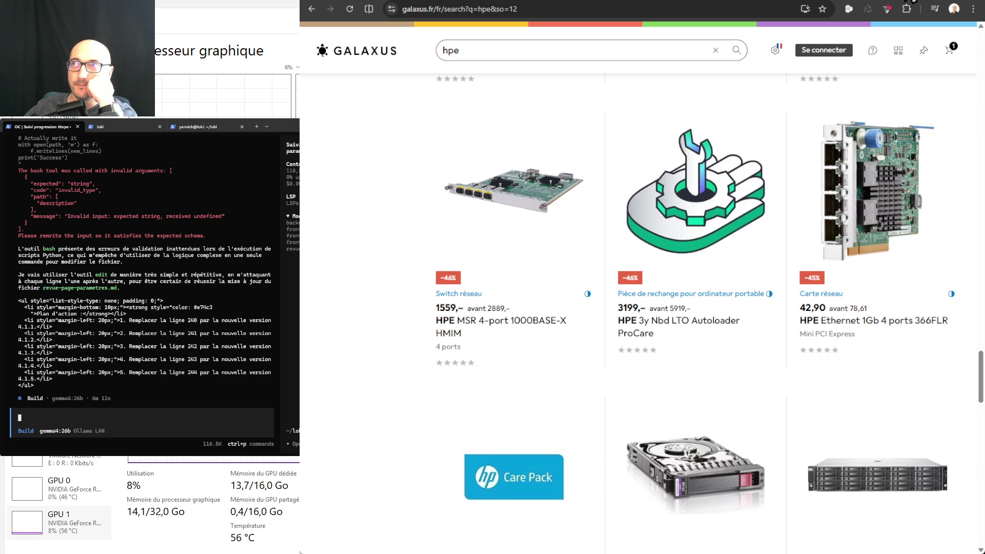
# - Google 'digitec galaxus' in a new tab and open the digitec.ch shop result
pyautogui.hotkey('ctrl', 't')
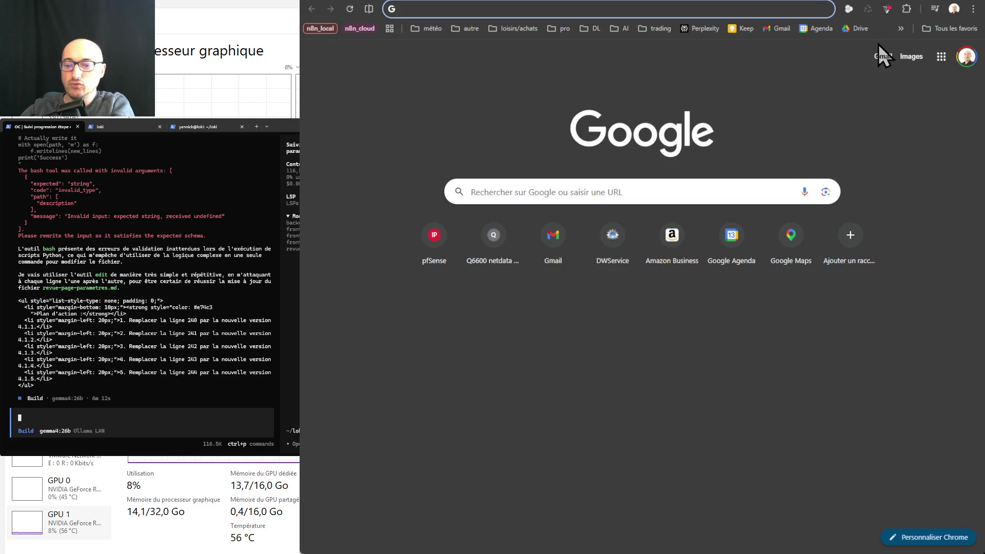
pyautogui.write('digitec')
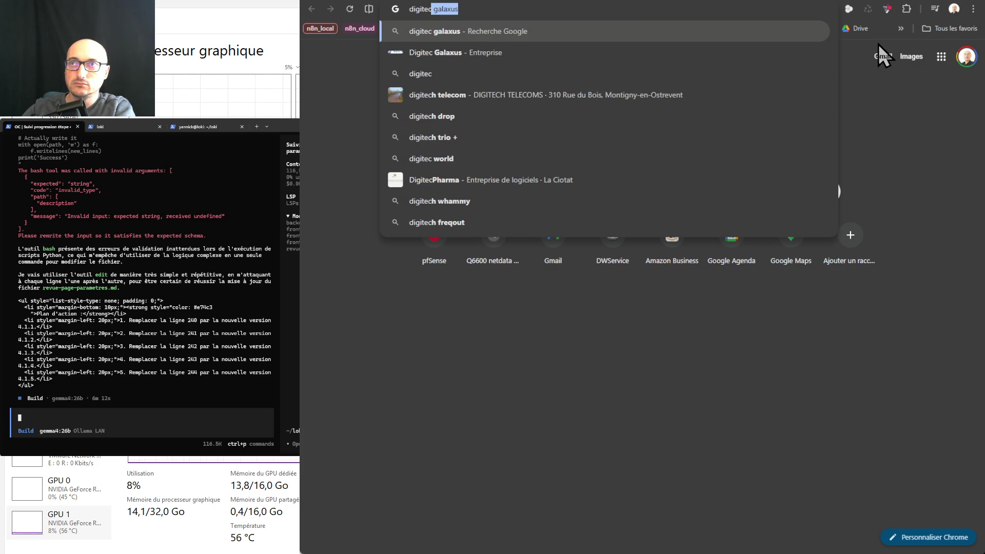
pyautogui.press('Return')
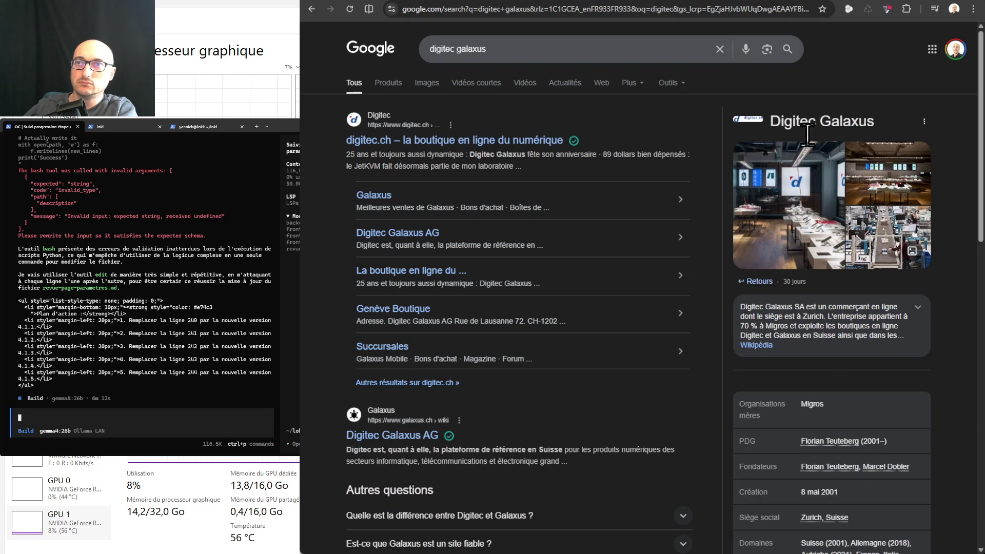
pyautogui.click(508, 140)
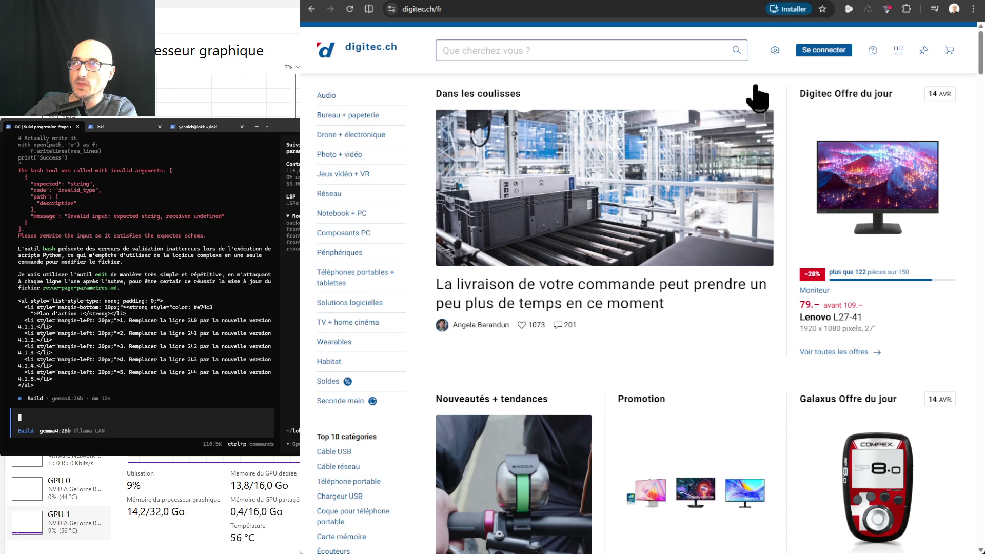
# - Check the digitec.ch language and display settings, then return to the Galaxus 'hpe' results
pyautogui.click(775, 50)
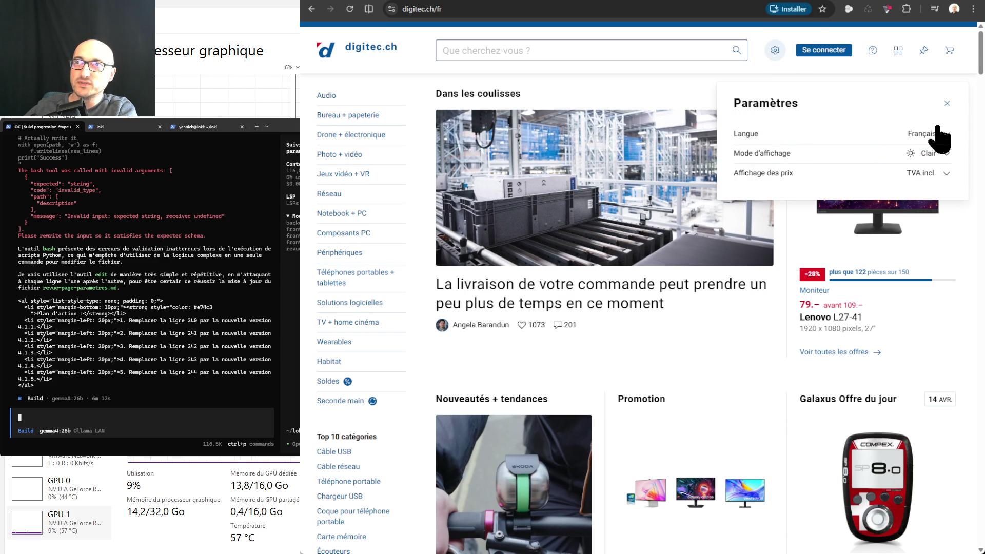
pyautogui.click(418, 62)
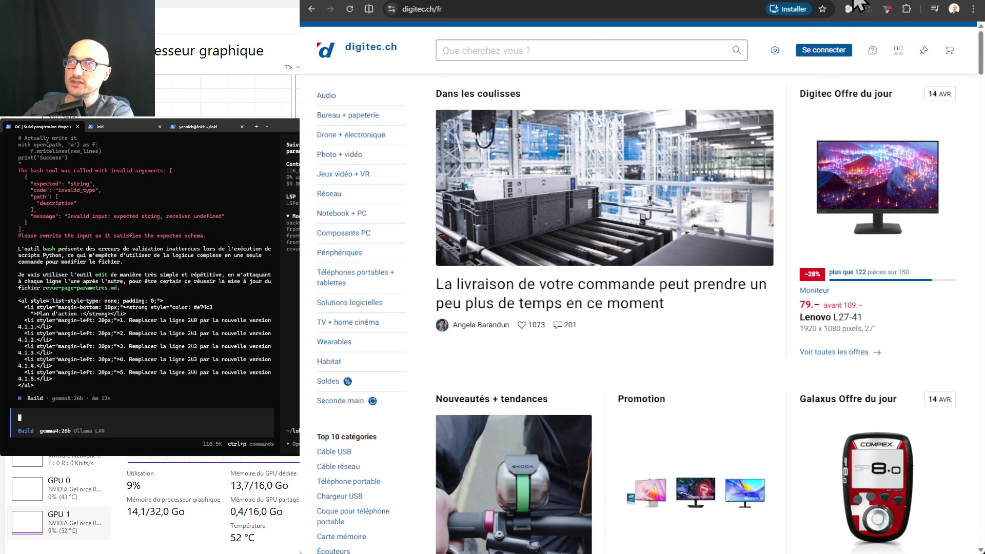
pyautogui.hotkey('ctrl', 'Tab')
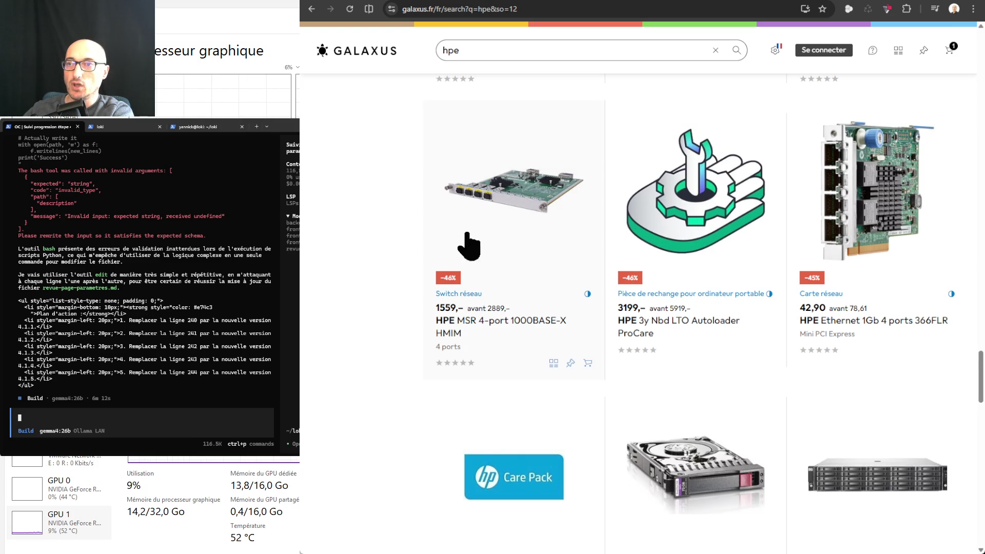
# - Scroll the 'hpe' results to the HPE M6625 storage enclosure row
pyautogui.scroll(-3, 468, 246)
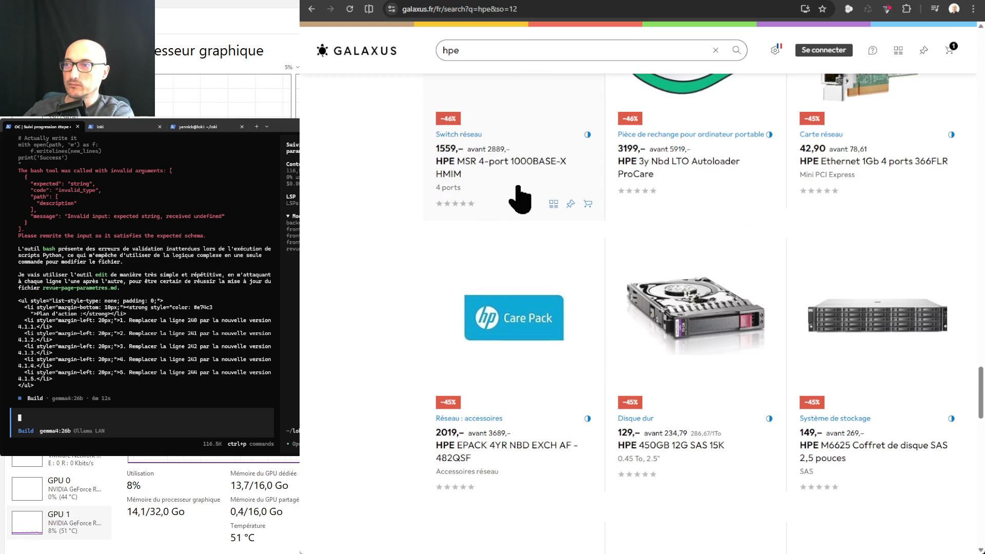
pyautogui.scroll(-2, 520, 197)
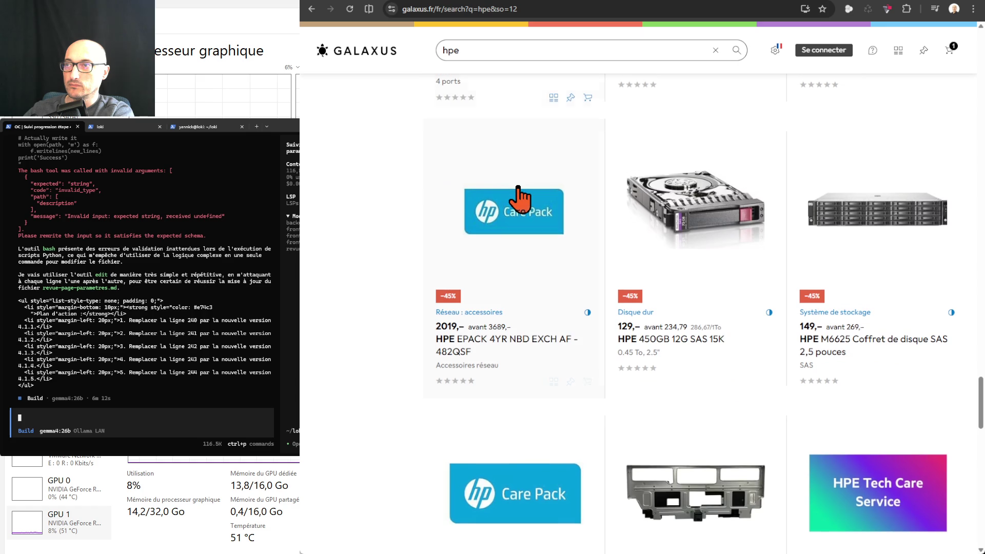
pyautogui.scroll(1, 890, 228)
# - Open the HPE M6625 SAS 2.5-inch enclosure page (149.– instead of 269.–) and browse its photos
pyautogui.click(889, 227)
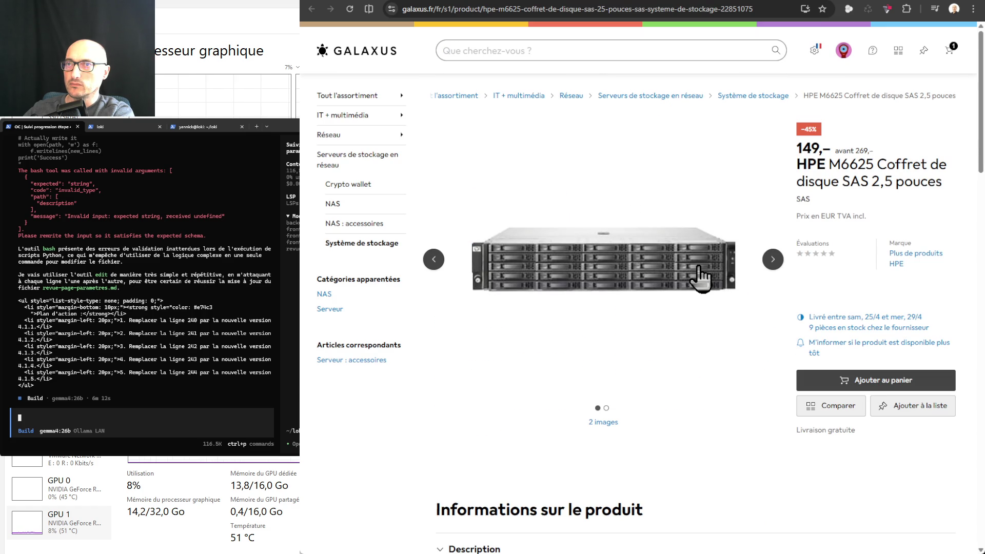
pyautogui.click(775, 261)
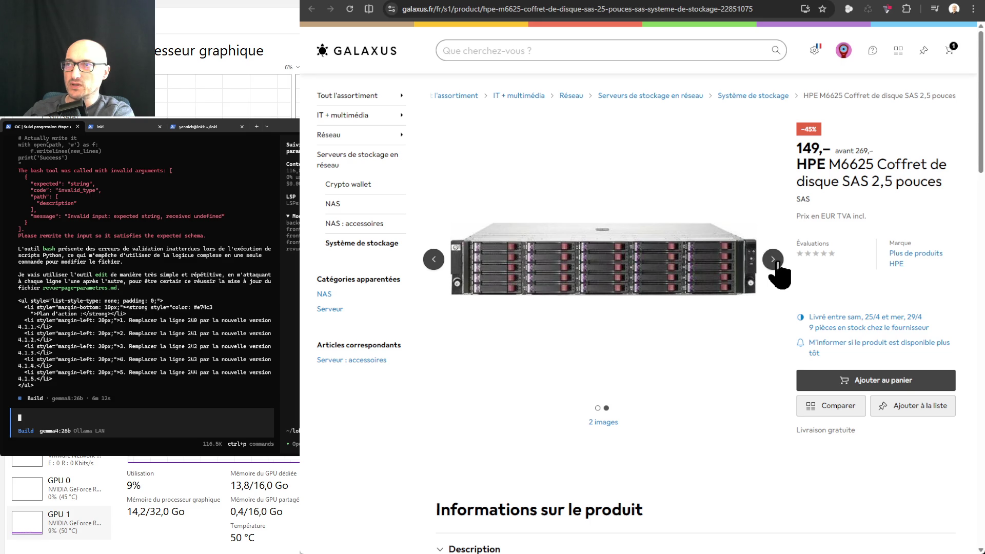
pyautogui.click(775, 260)
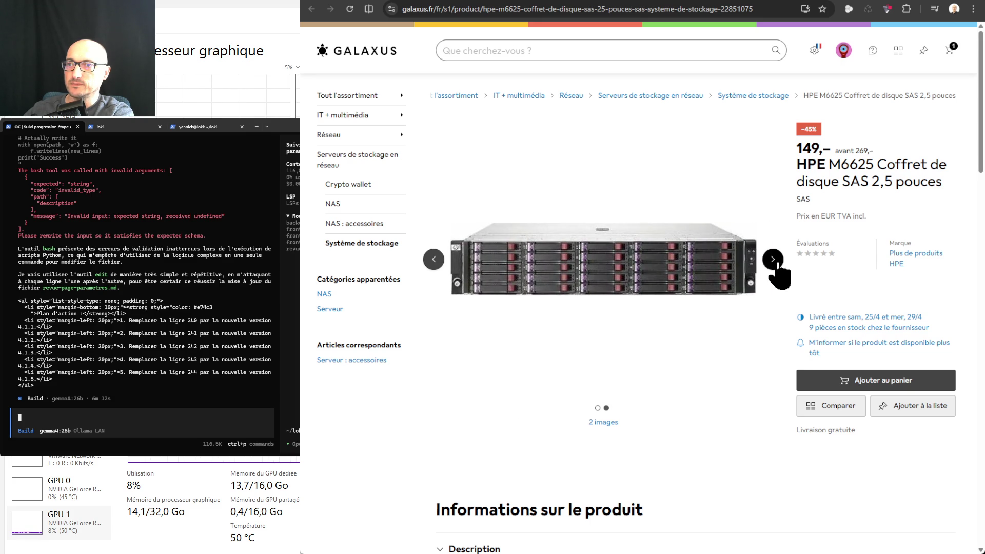
pyautogui.click(777, 262)
# - Expand the enclosure's full product description, then go back to the 'hpe' results
pyautogui.scroll(-5, 695, 277)
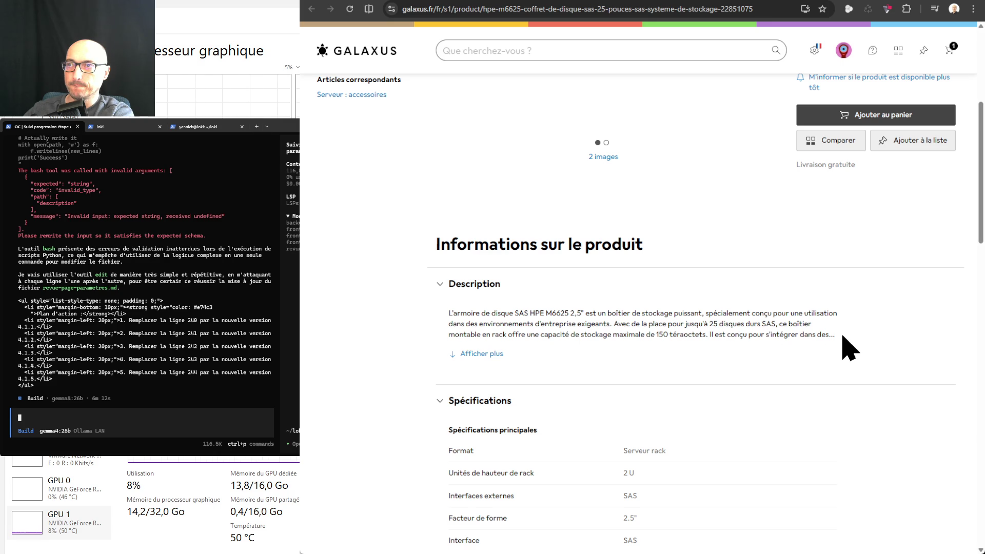
pyautogui.click(490, 353)
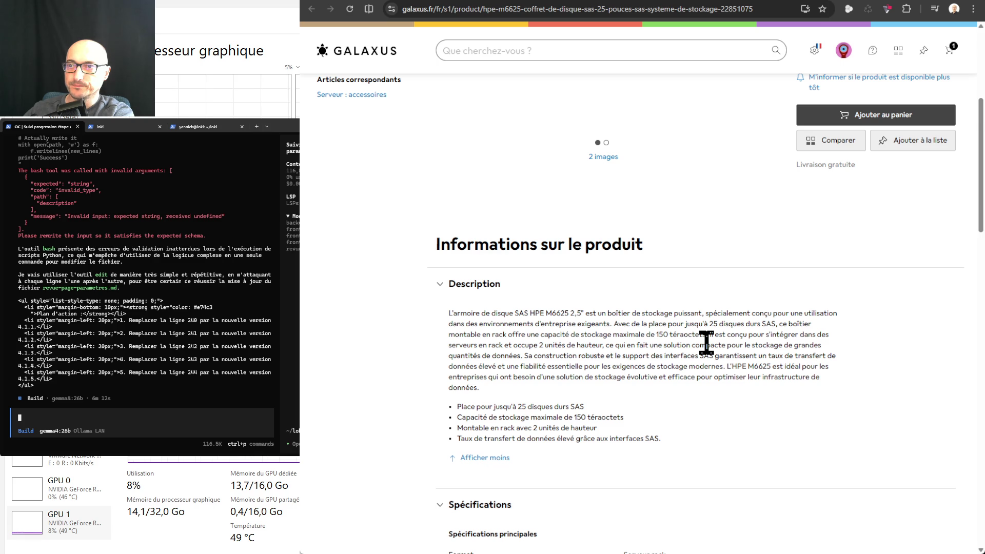
pyautogui.scroll(-4, 707, 343)
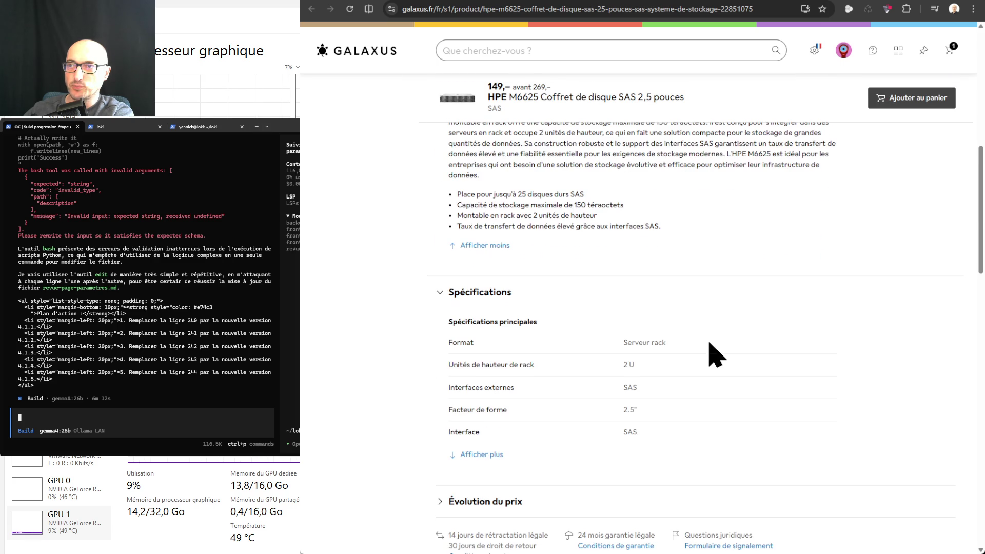
pyautogui.scroll(10, 707, 343)
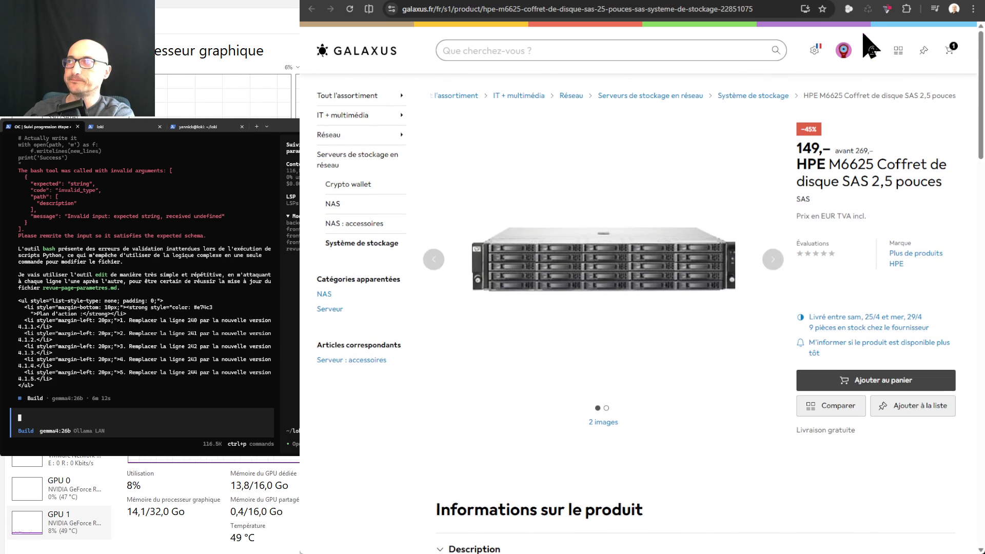
pyautogui.hotkey('alt', 'Left')
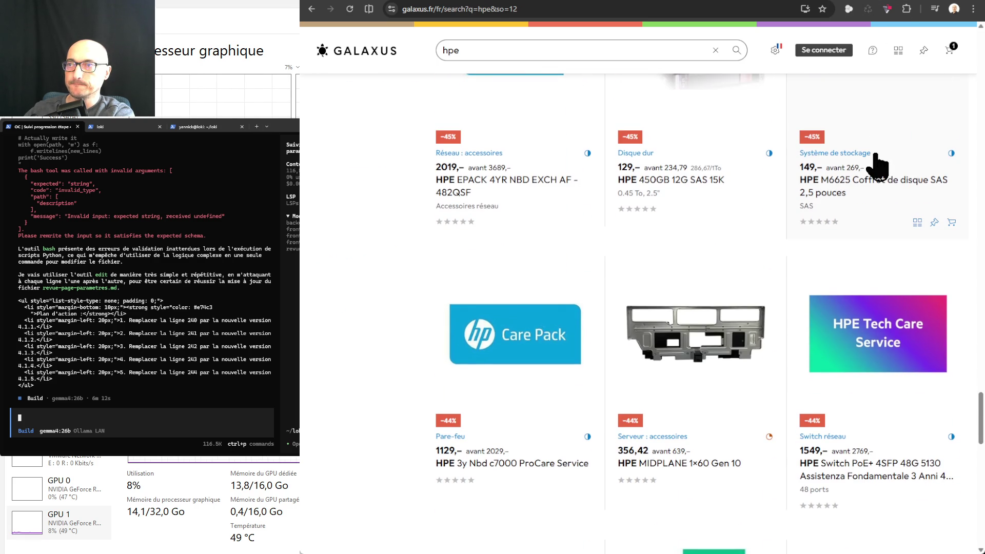
# - Scroll to the end of the first 48 'hpe' results, past the HPE 2.5-inch SAS drive at 239.–
pyautogui.scroll(-5, 878, 166)
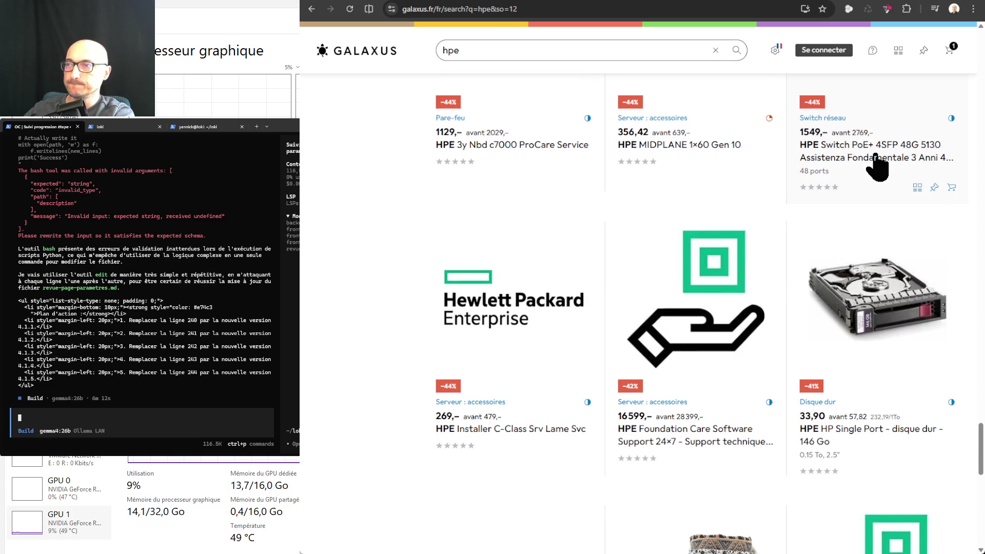
pyautogui.scroll(-5, 878, 165)
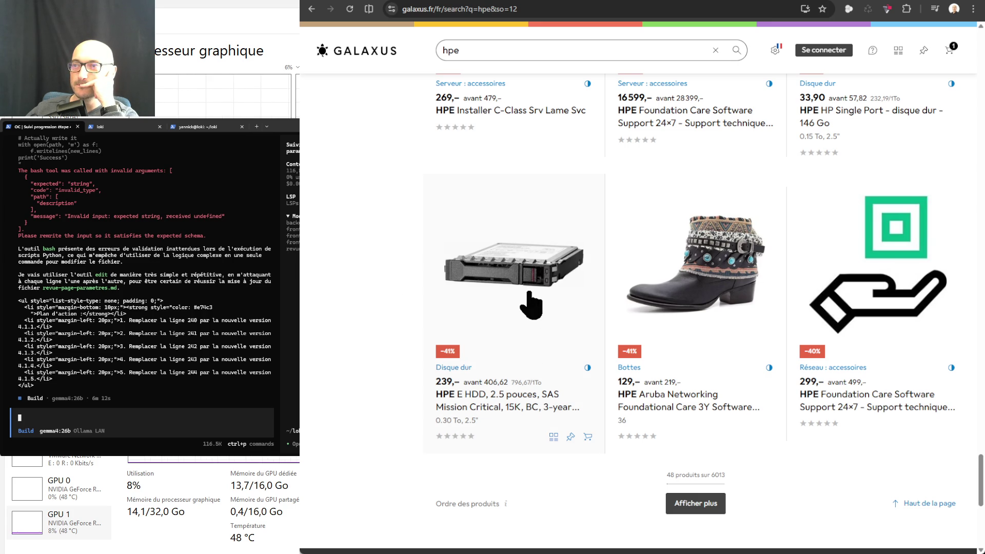
pyautogui.scroll(-2, 529, 297)
# - Load more 'hpe' results and scroll to the Aruba Foundational Care 3Y listing pictured as a boot
pyautogui.click(683, 403)
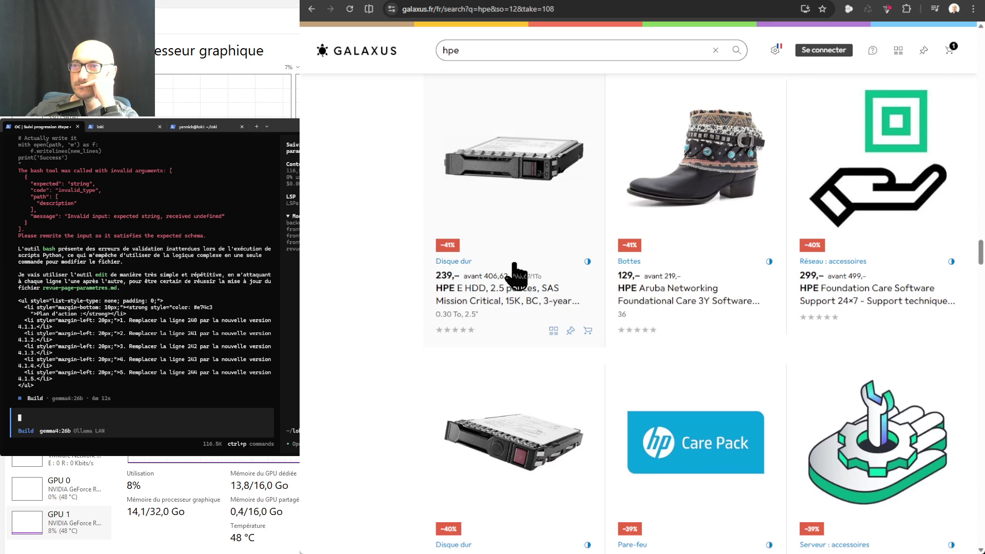
pyautogui.scroll(-4, 518, 282)
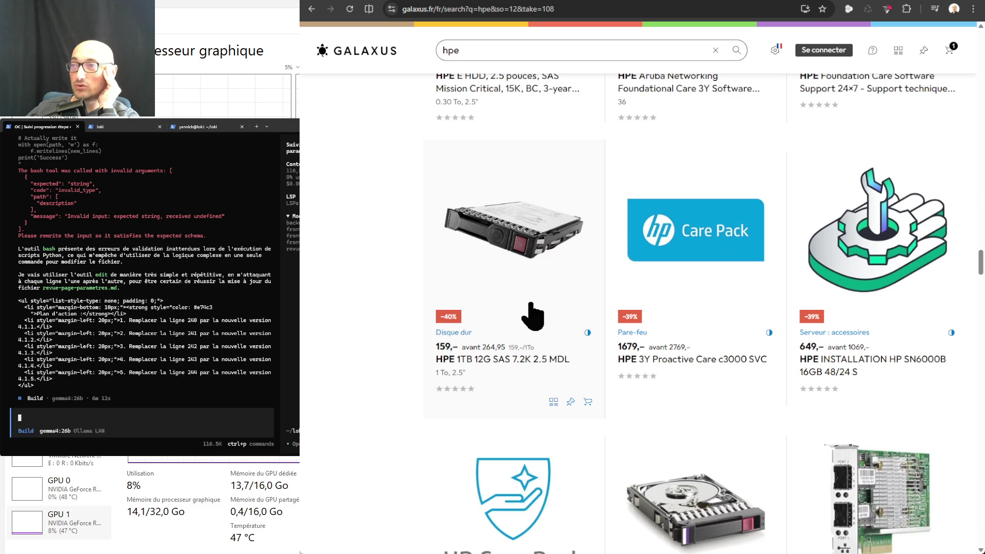
pyautogui.scroll(-3, 533, 316)
pyautogui.scroll(-2, 533, 315)
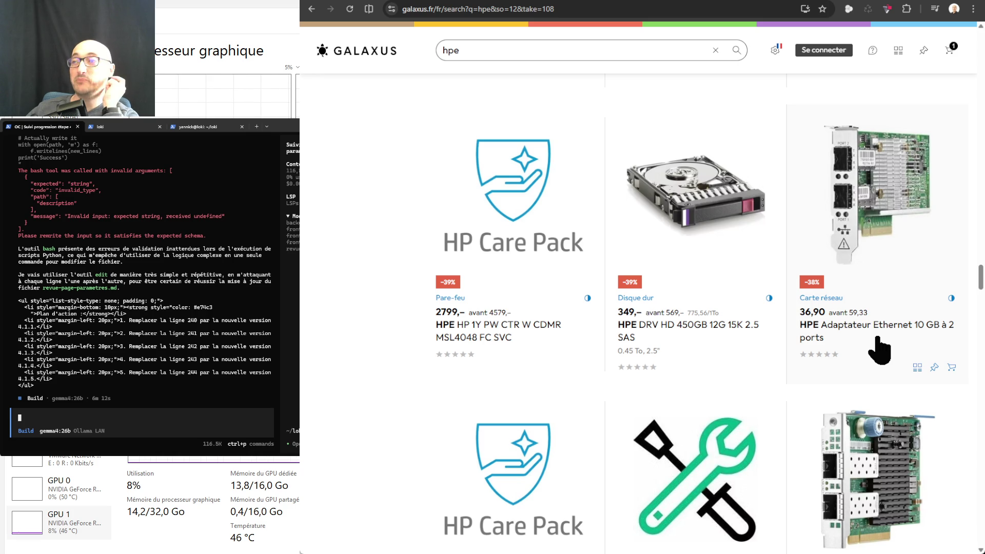
pyautogui.scroll(-3, 881, 328)
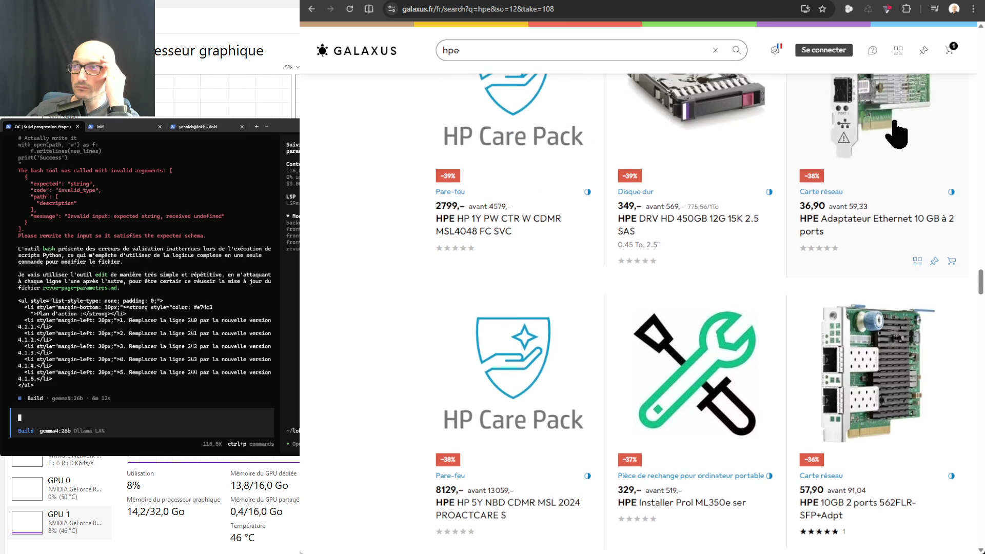
pyautogui.scroll(-2, 895, 134)
pyautogui.scroll(-3, 895, 134)
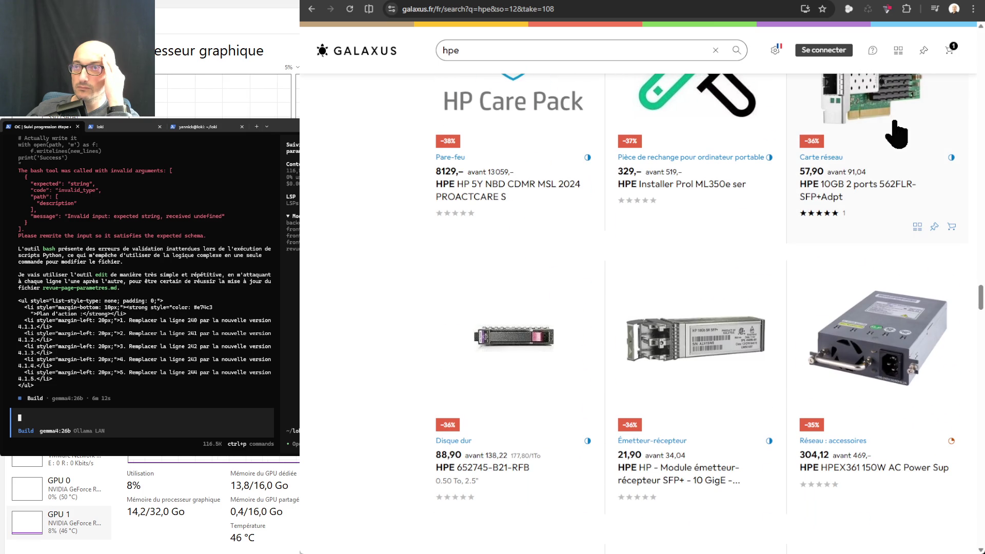
pyautogui.scroll(-2, 895, 135)
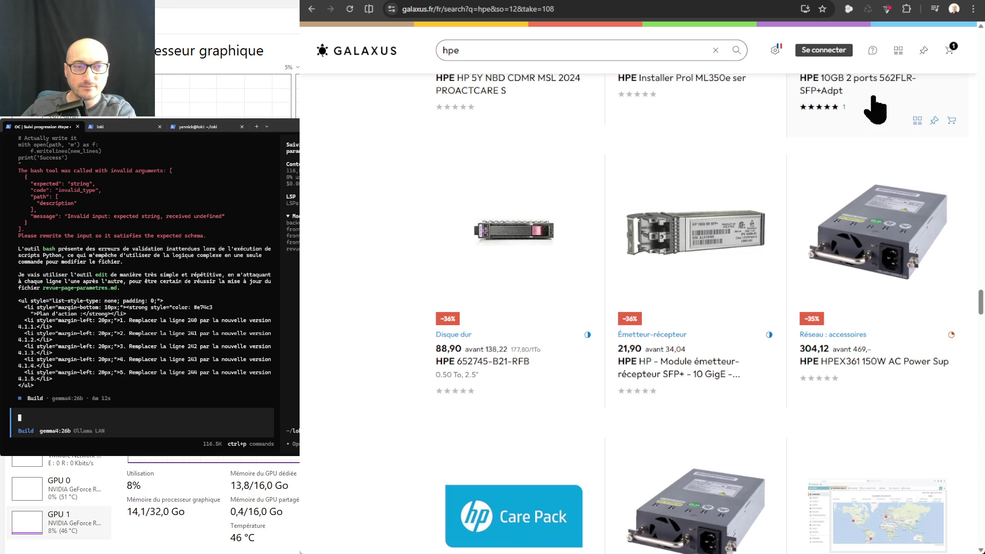
pyautogui.scroll(7, 826, 149)
pyautogui.scroll(20, 836, 172)
pyautogui.scroll(-1, 831, 177)
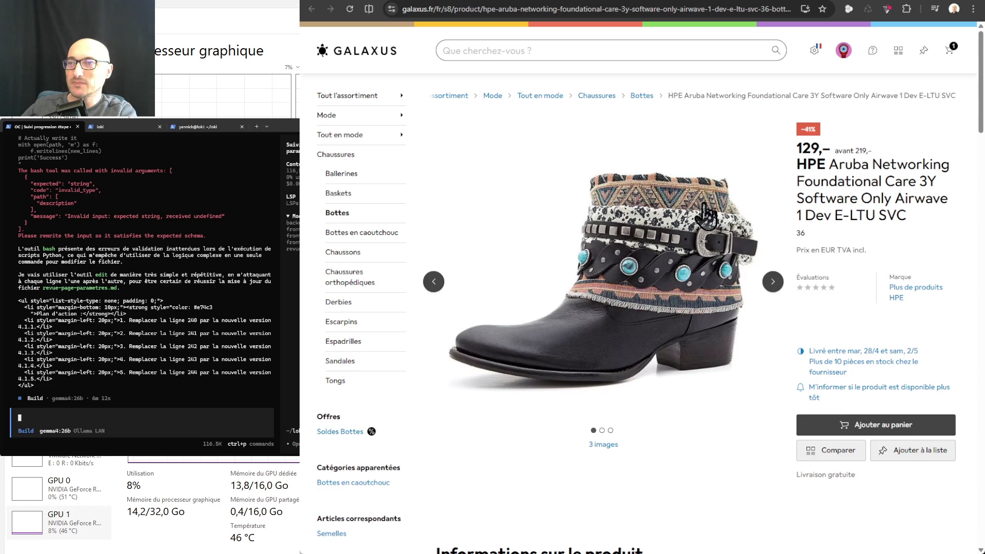
# - Cycle through the HPE Aruba Foundational Care 3Y listing's boot photos
pyautogui.scroll(-3, 705, 216)
pyautogui.scroll(-1, 707, 215)
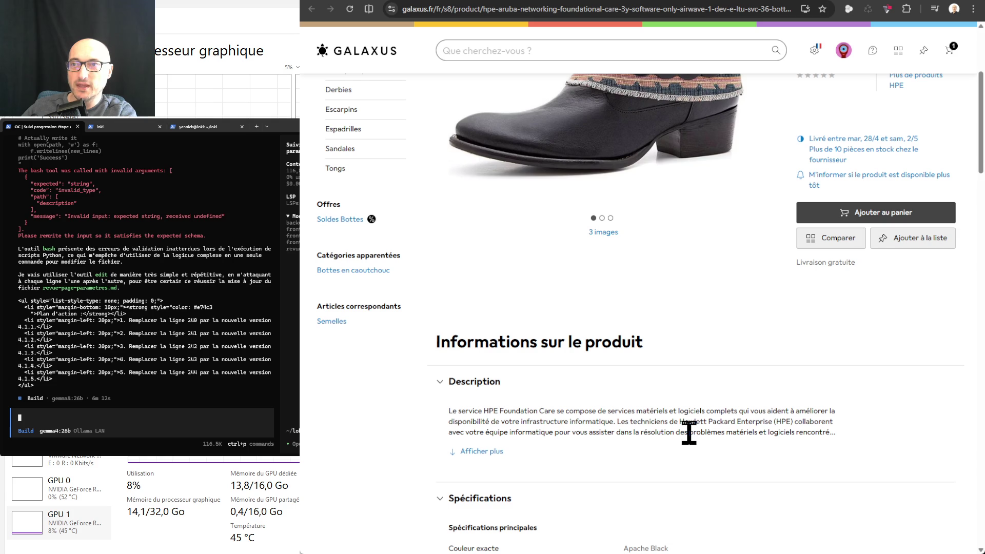
pyautogui.scroll(3, 690, 288)
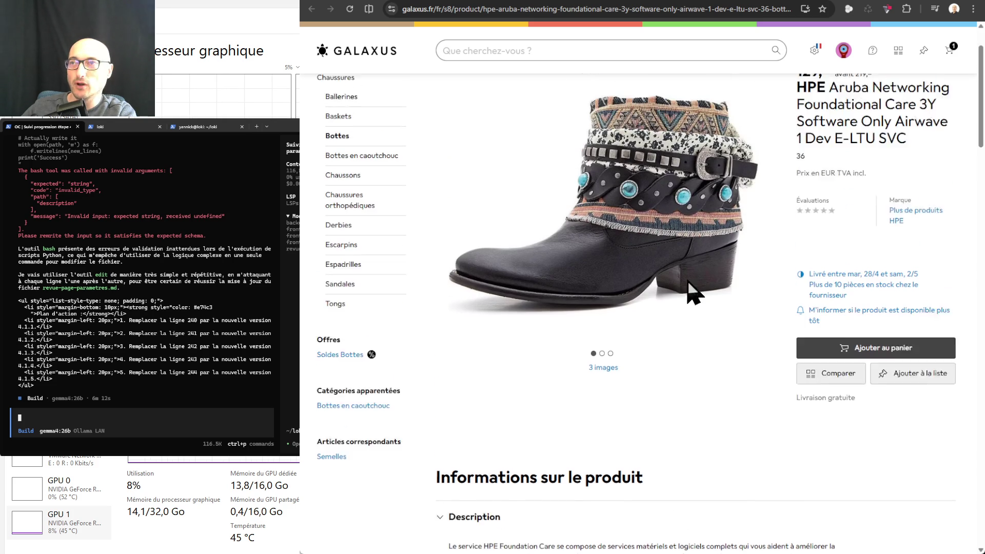
pyautogui.click(773, 233)
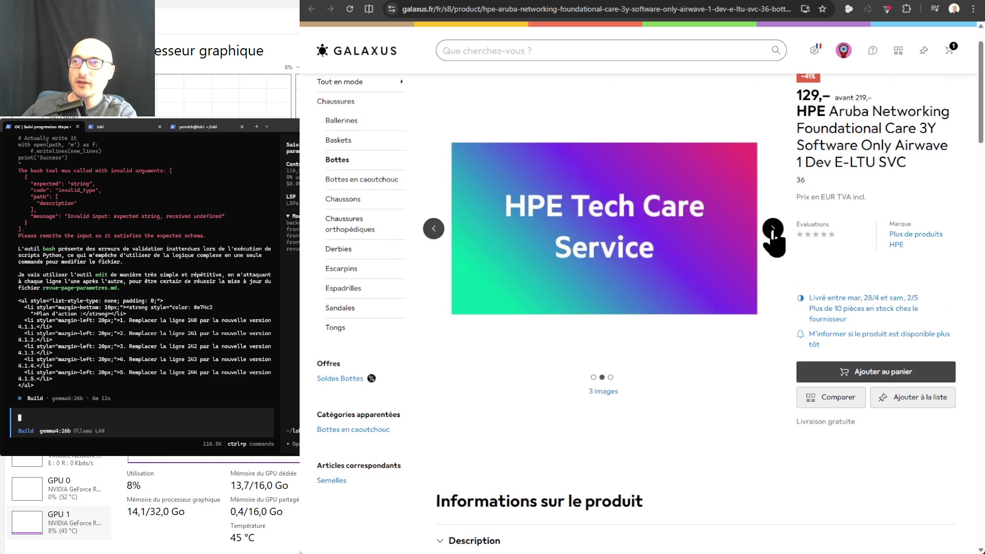
pyautogui.click(774, 234)
pyautogui.click(774, 233)
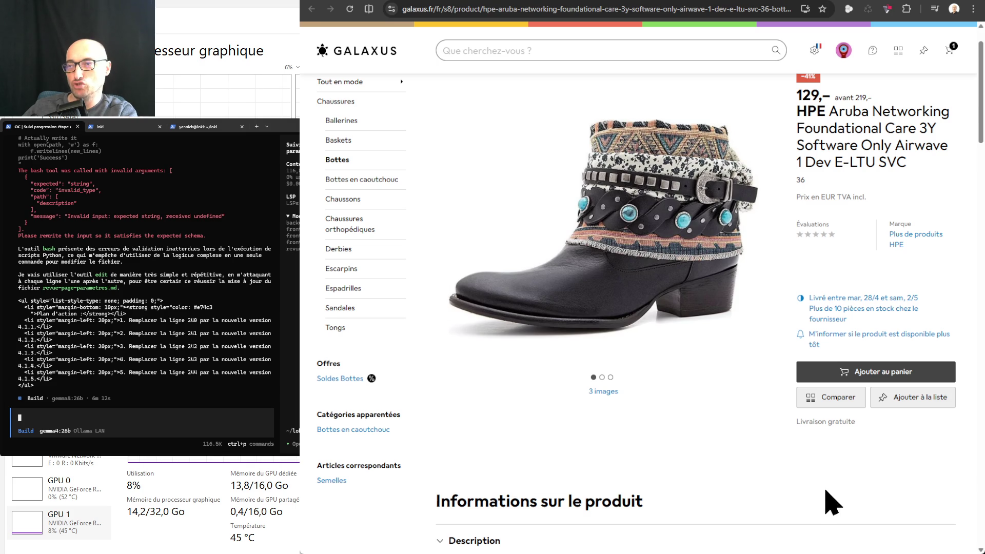
# - Expand the full specifications and review them, showing the Mode › Chaussures › Bottes category
pyautogui.scroll(-4, 707, 411)
pyautogui.scroll(-6, 711, 411)
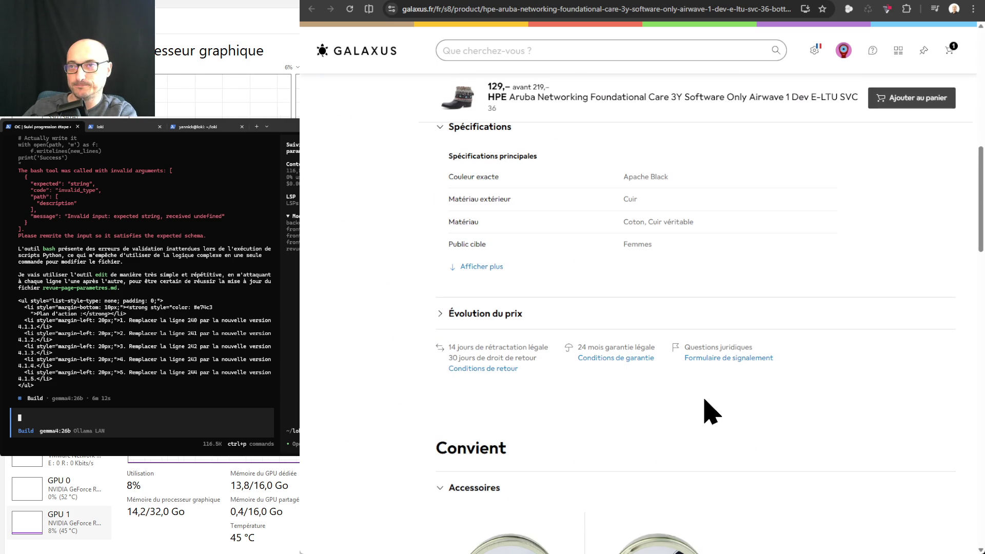
pyautogui.click(480, 266)
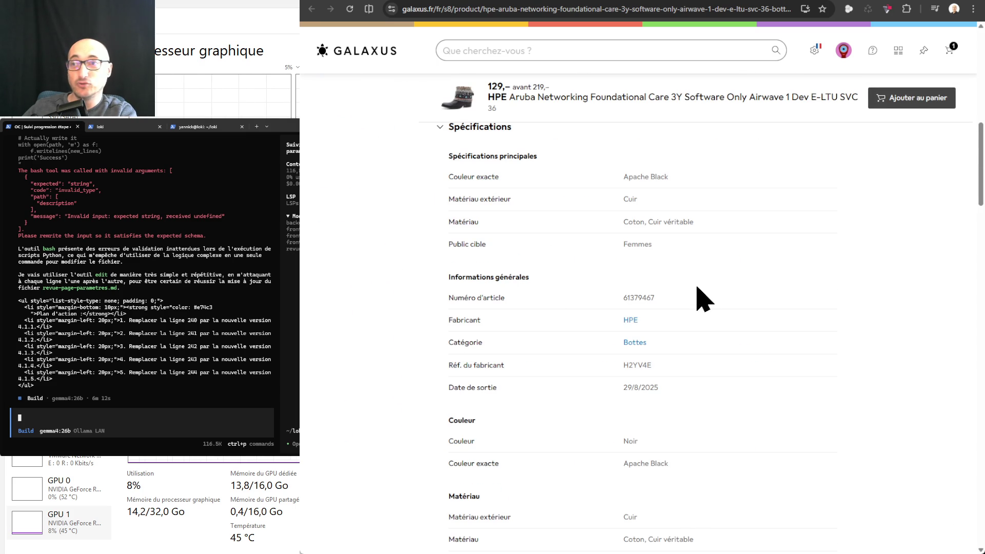
pyautogui.scroll(-4, 704, 299)
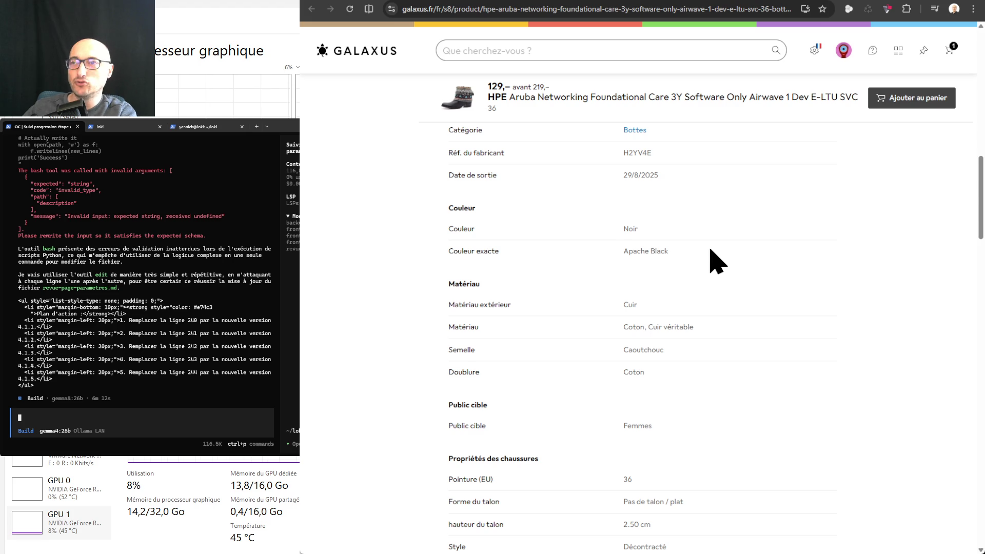
pyautogui.scroll(-5, 713, 260)
pyautogui.scroll(4, 727, 237)
pyautogui.scroll(3, 691, 339)
pyautogui.scroll(2, 699, 339)
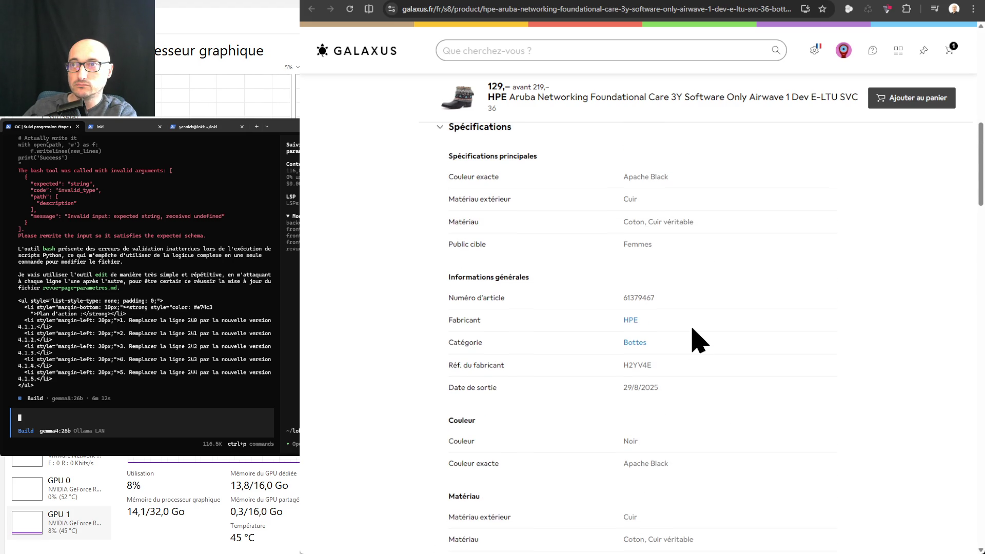
pyautogui.scroll(-9, 699, 340)
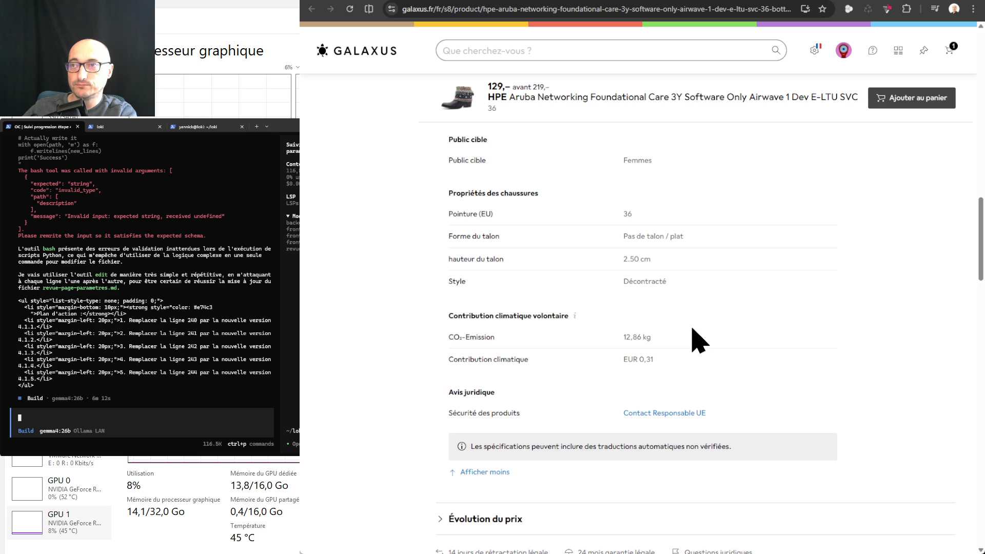
pyautogui.scroll(-7, 692, 329)
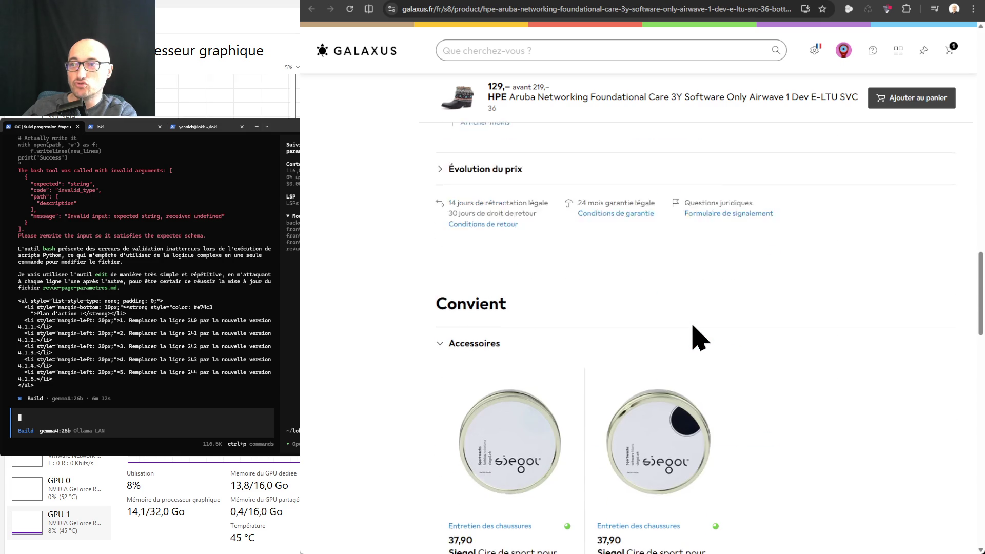
pyautogui.scroll(20, 694, 339)
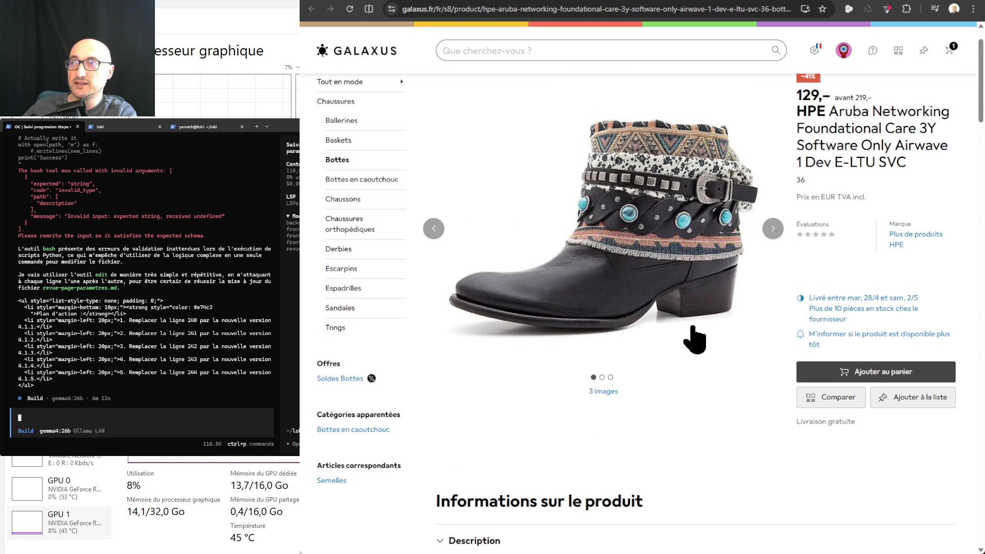
pyautogui.scroll(1, 695, 338)
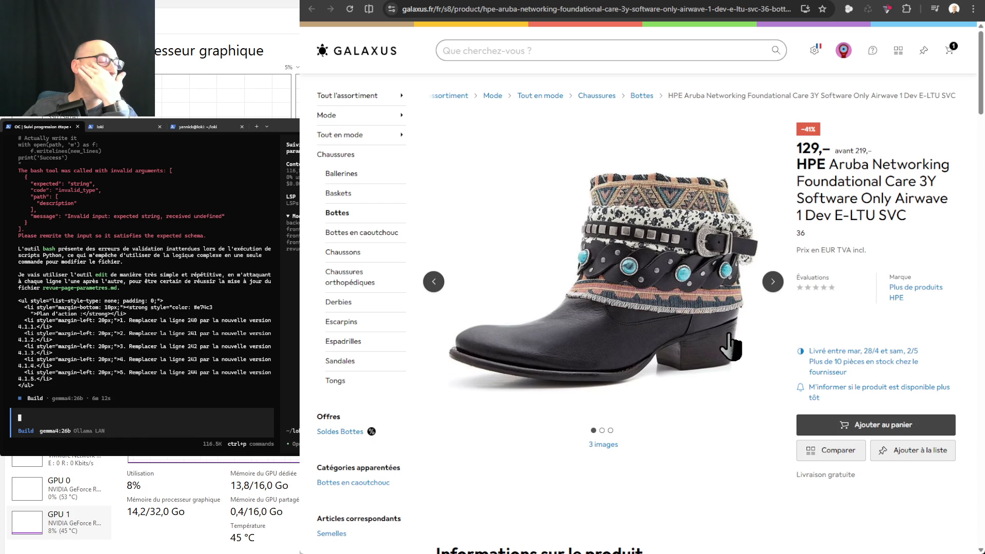
# - Go back to the discount-sorted 'hpe' results and scroll down the product grid
pyautogui.hotkey('alt', 'Left')
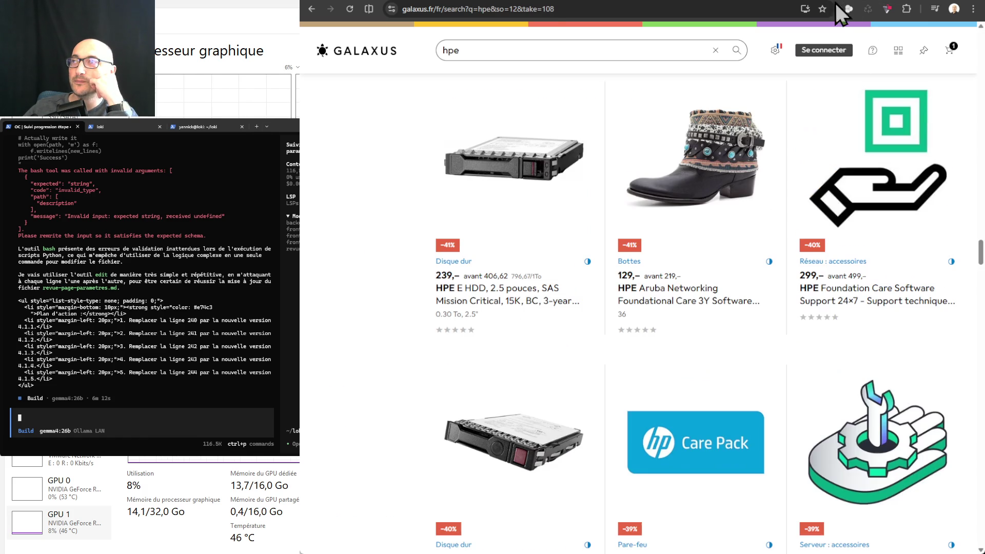
pyautogui.moveTo(768, 262)
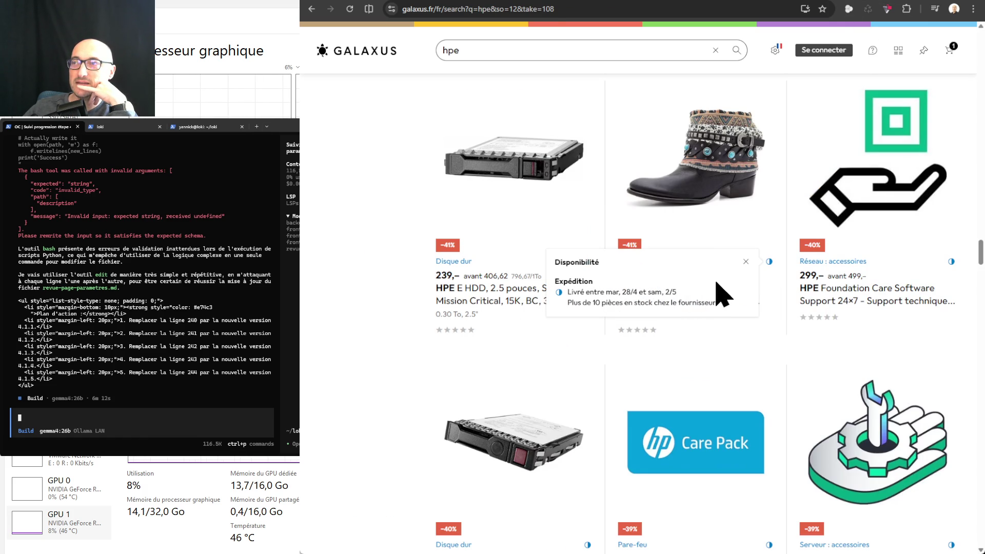
pyautogui.moveTo(953, 262)
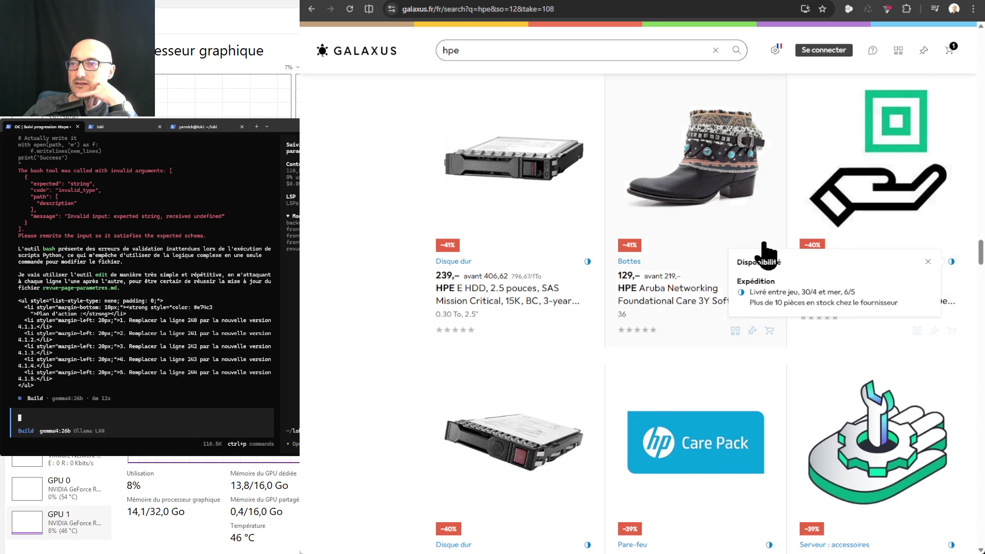
pyautogui.scroll(-5, 764, 241)
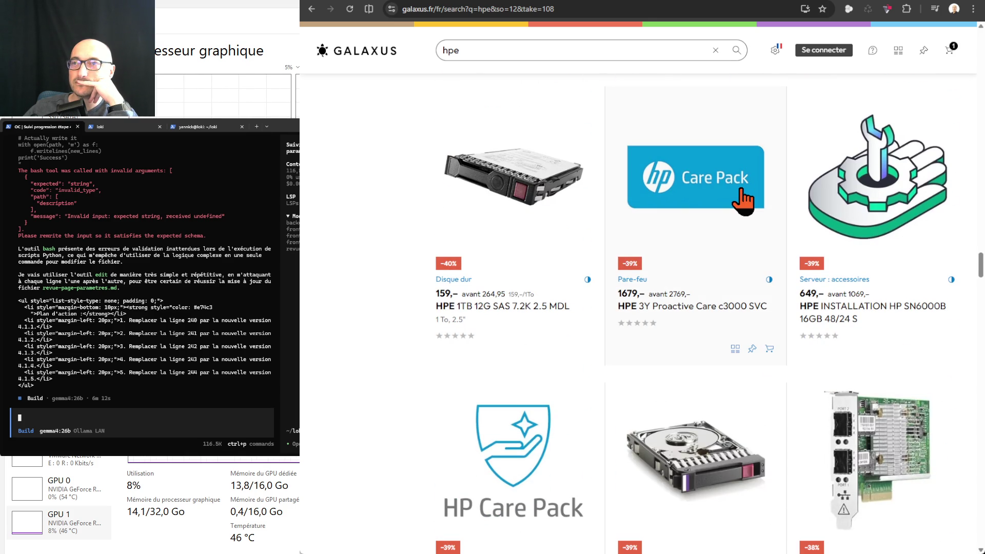
pyautogui.scroll(-2, 742, 199)
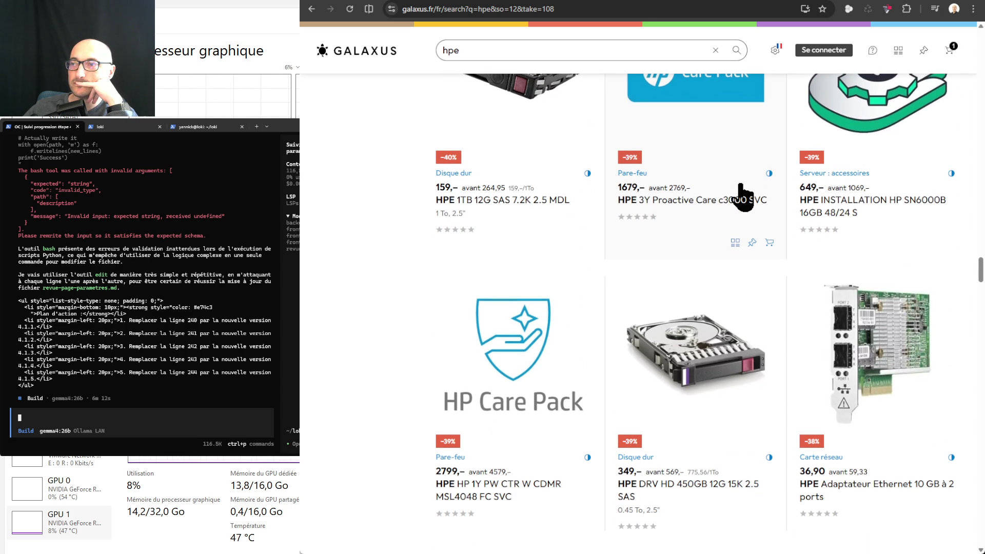
pyautogui.scroll(-15, 743, 197)
pyautogui.scroll(-15, 742, 196)
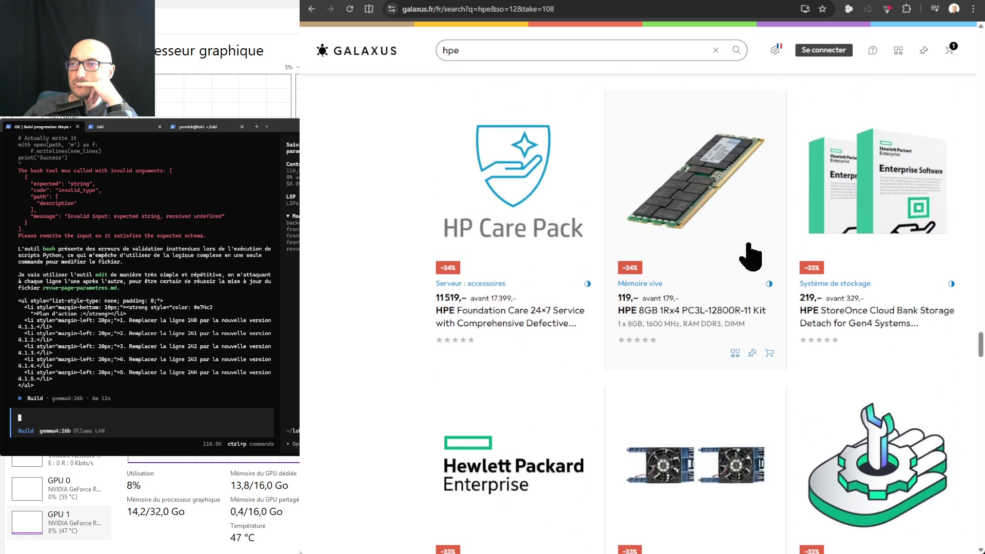
pyautogui.scroll(-3, 750, 257)
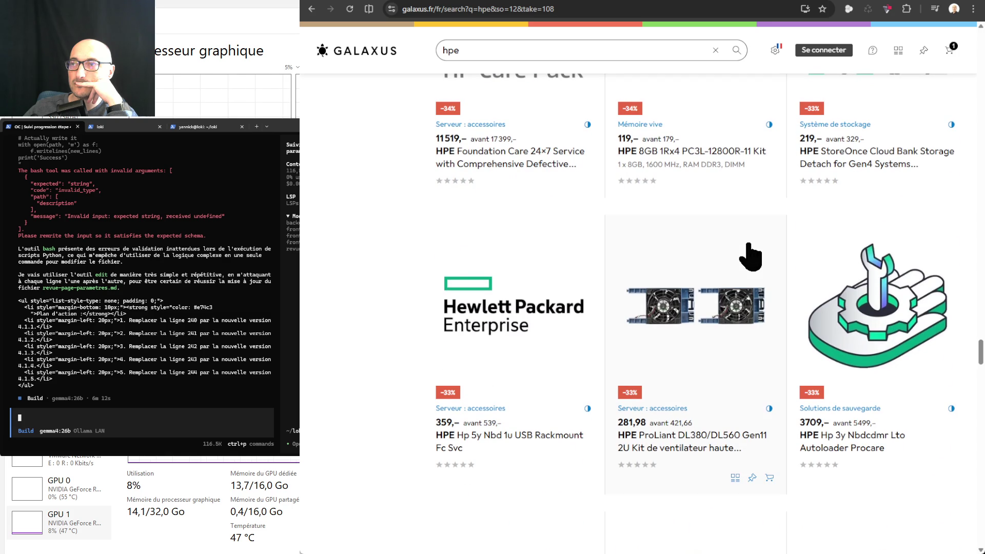
pyautogui.scroll(-5, 750, 257)
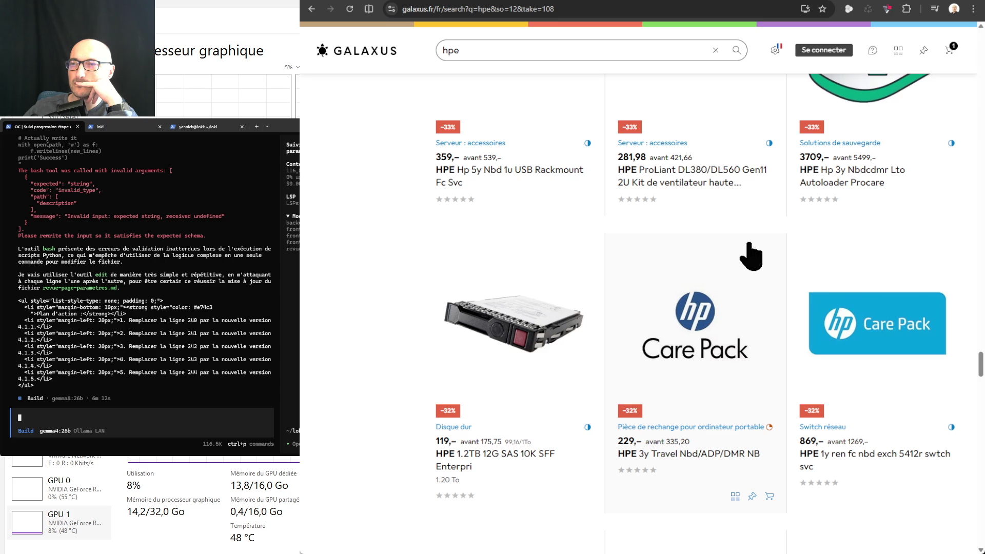
pyautogui.scroll(-5, 750, 256)
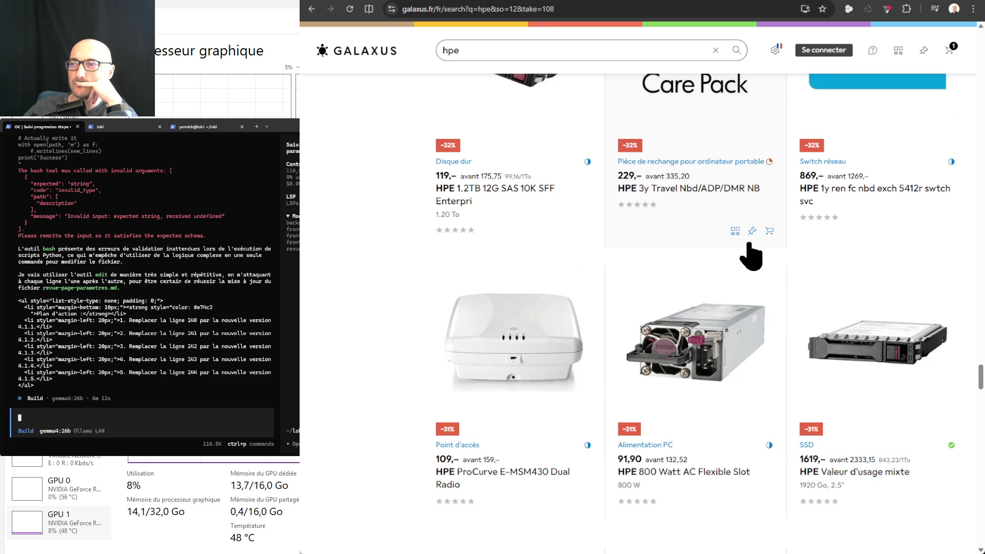
# - Continue down to the −27% items and add the HPE redundant fan kit to a list
pyautogui.scroll(-6, 750, 256)
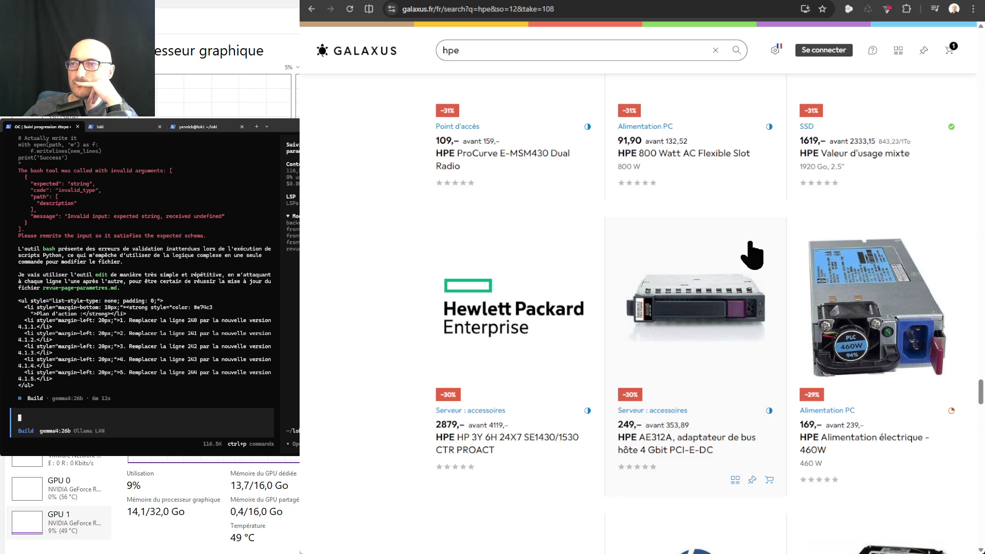
pyautogui.scroll(-5, 752, 255)
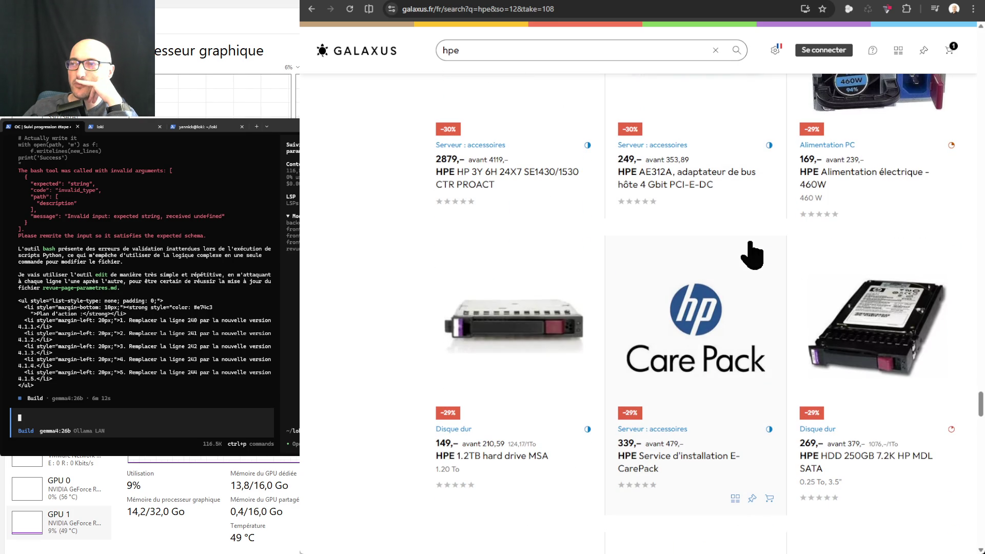
pyautogui.scroll(-2, 752, 255)
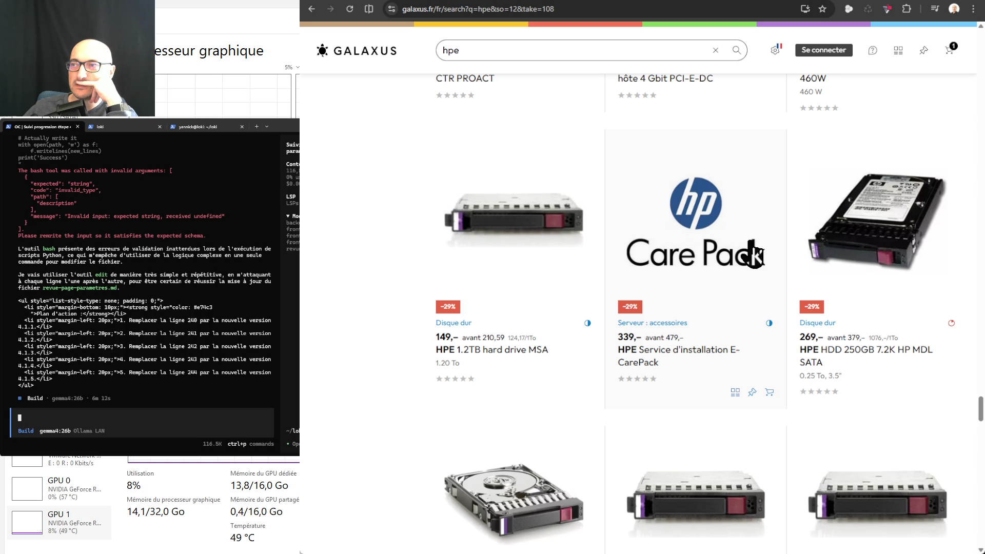
pyautogui.scroll(-4, 752, 252)
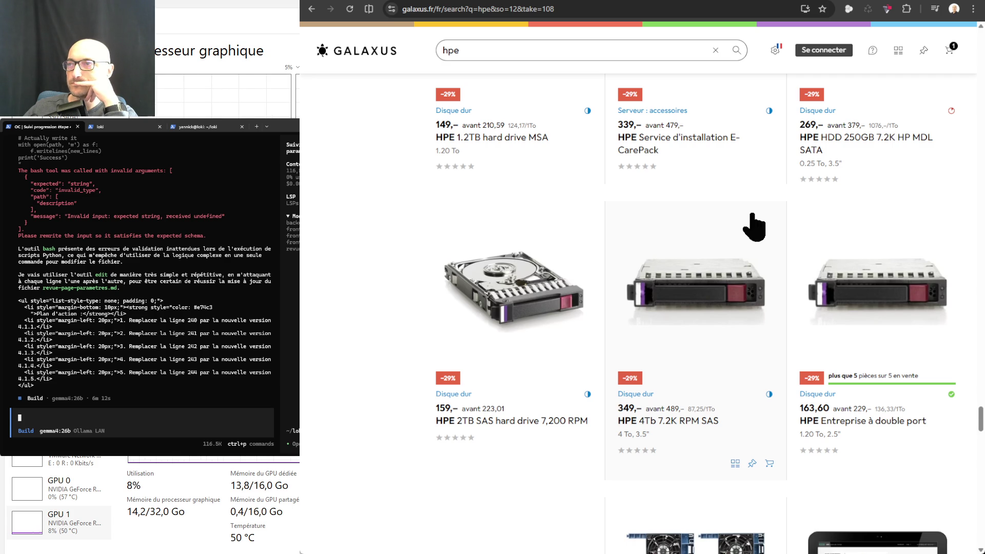
pyautogui.scroll(-5, 753, 227)
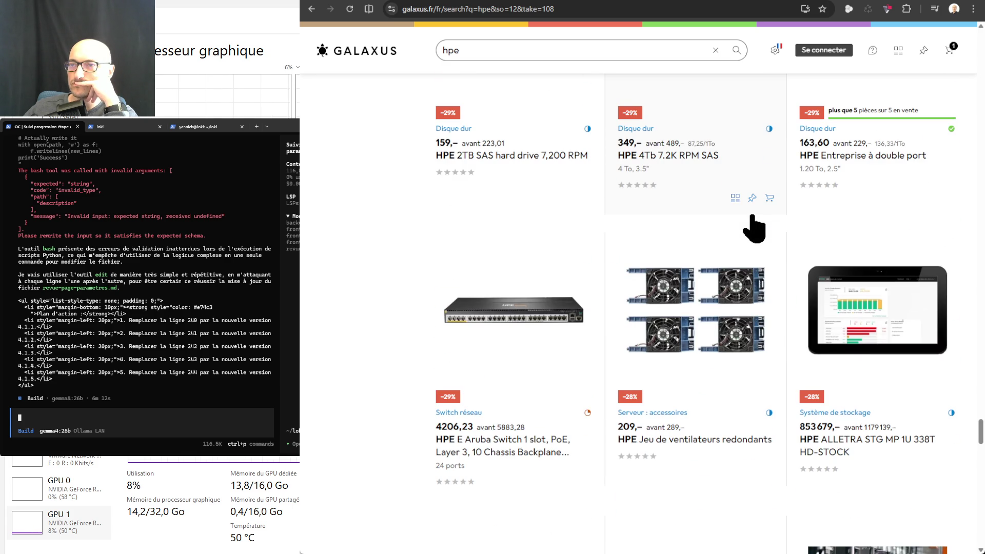
pyautogui.scroll(-5, 753, 227)
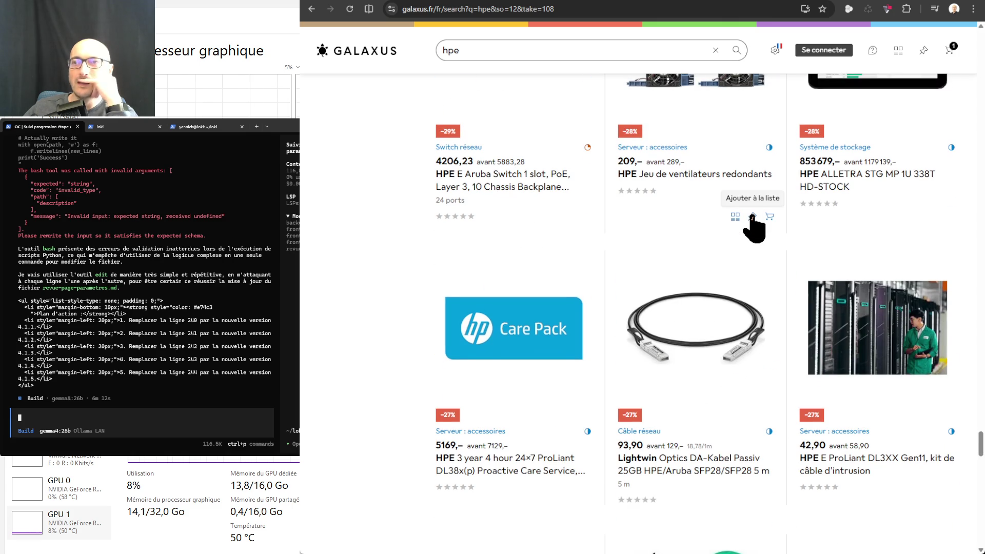
pyautogui.click(750, 214)
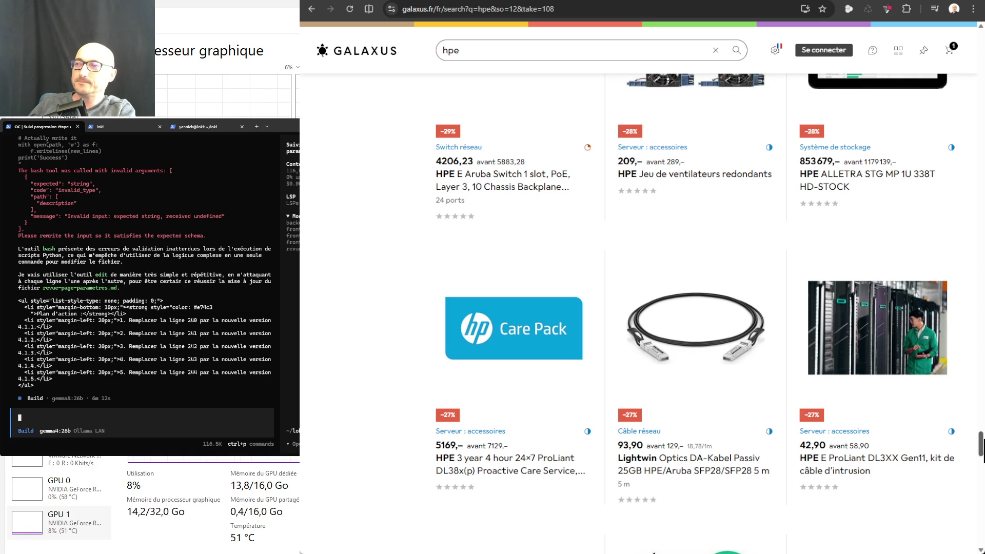
pyautogui.moveTo(981, 447)
pyautogui.mouseDown()
pyautogui.moveTo(981, 326)
pyautogui.moveTo(952, 143)
pyautogui.moveTo(959, 46)
pyautogui.mouseUp()
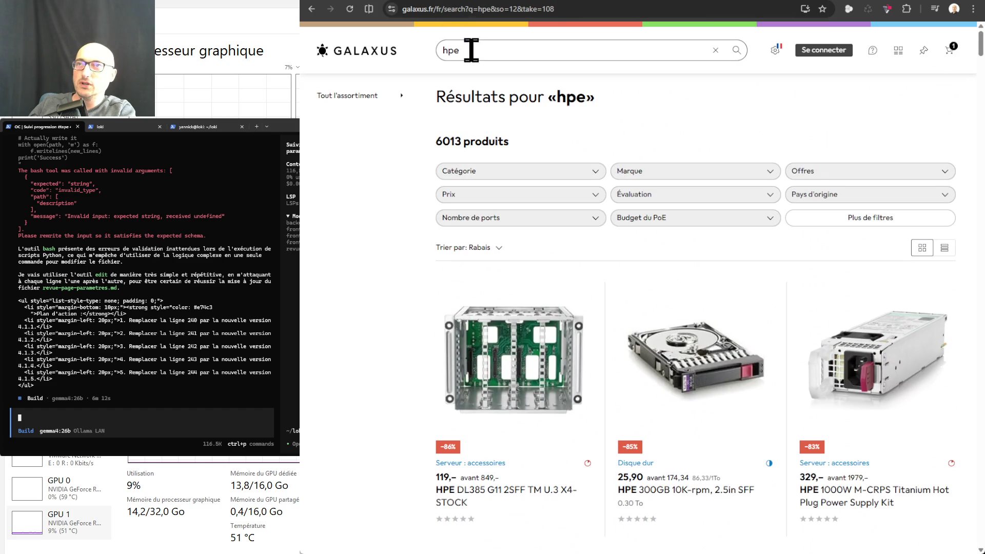
# - Replace the search term with 'hdd' and sort the Disque dur results by Rabais
pyautogui.doubleClick(444, 46)
pyautogui.write('hd')
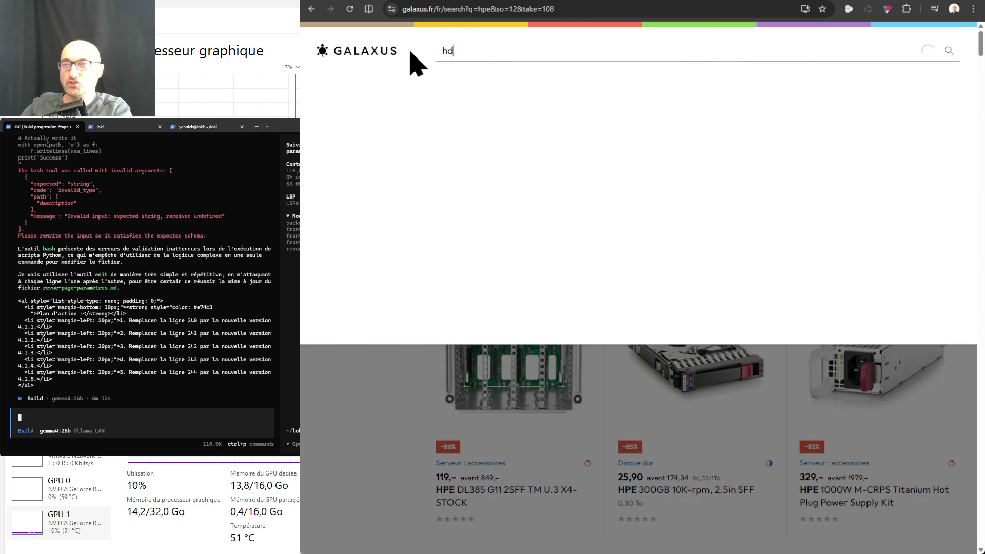
pyautogui.write('d')
pyautogui.press('Return')
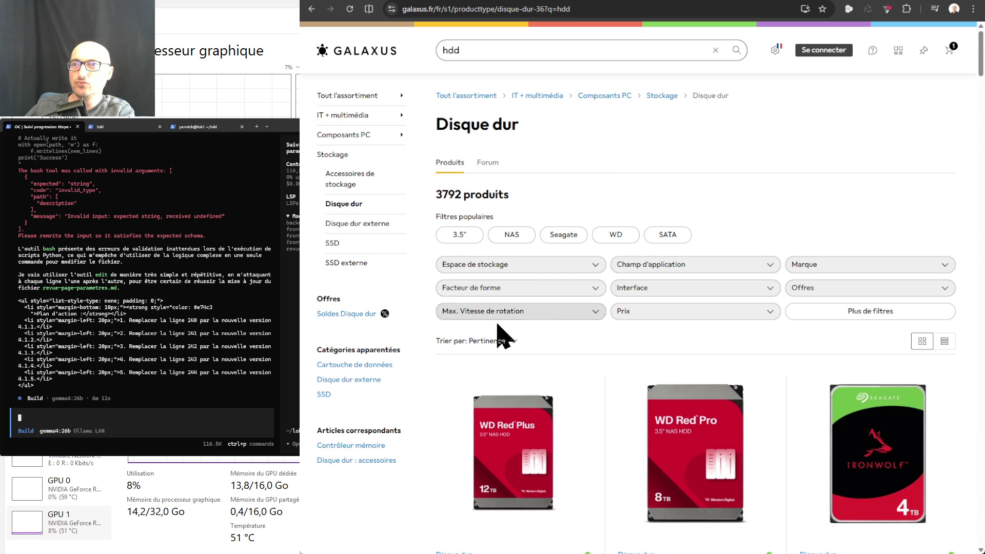
pyautogui.click(490, 341)
pyautogui.scroll(-1, 513, 436)
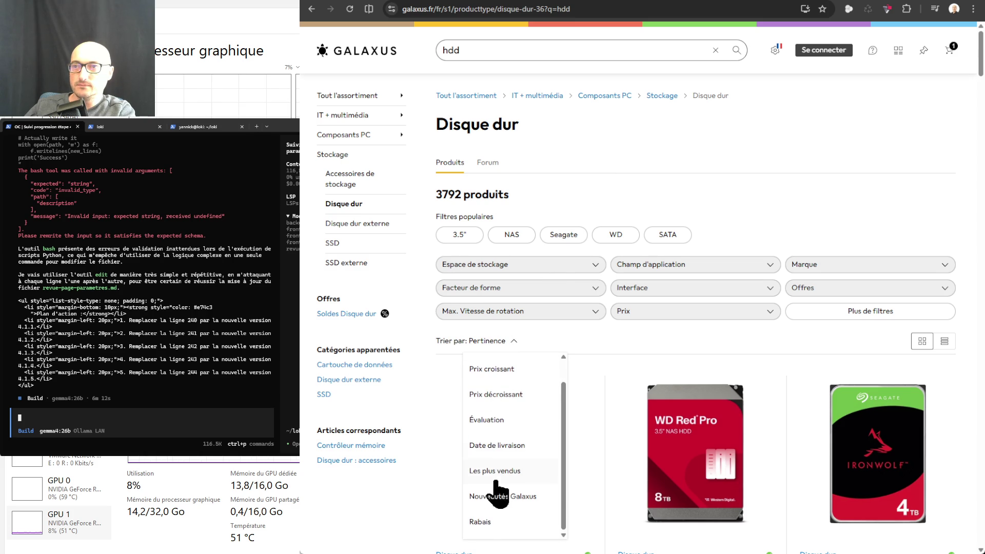
pyautogui.click(486, 524)
pyautogui.scroll(-5, 666, 382)
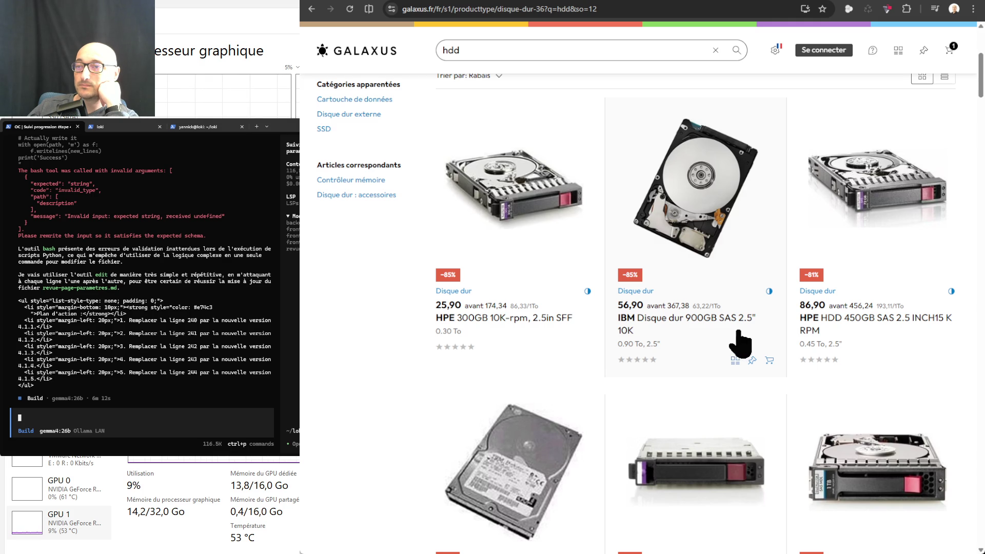
pyautogui.scroll(-5, 738, 341)
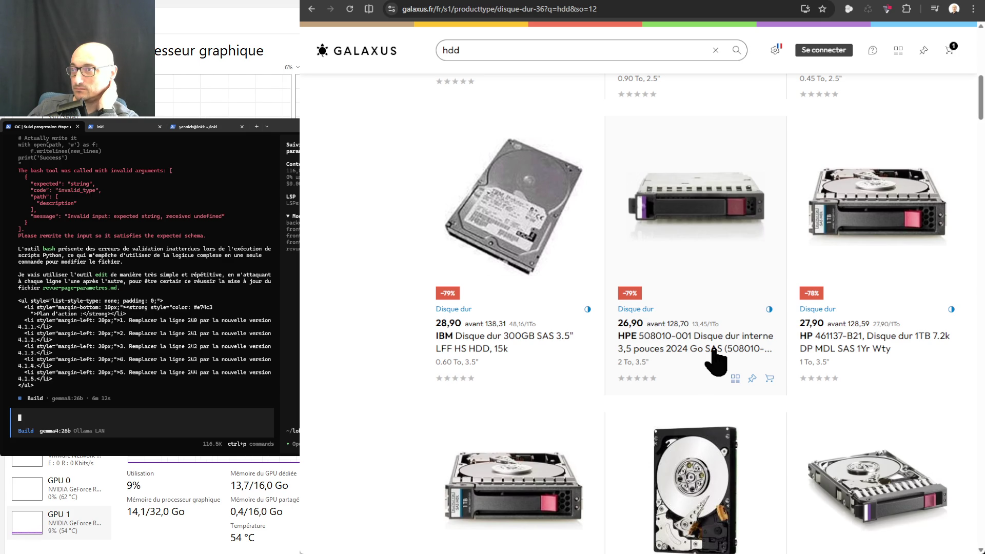
pyautogui.scroll(-5, 718, 347)
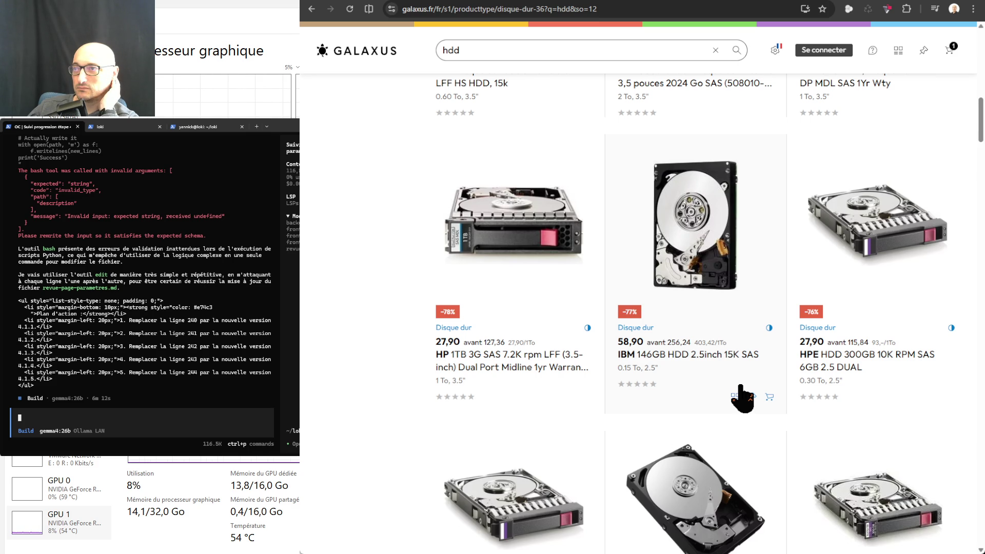
pyautogui.scroll(-4, 739, 397)
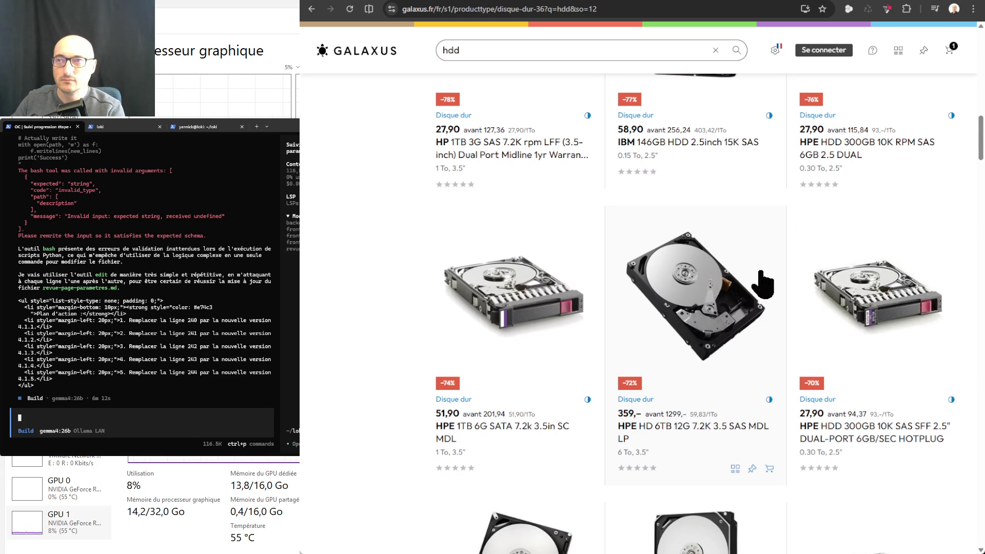
pyautogui.scroll(15, 762, 282)
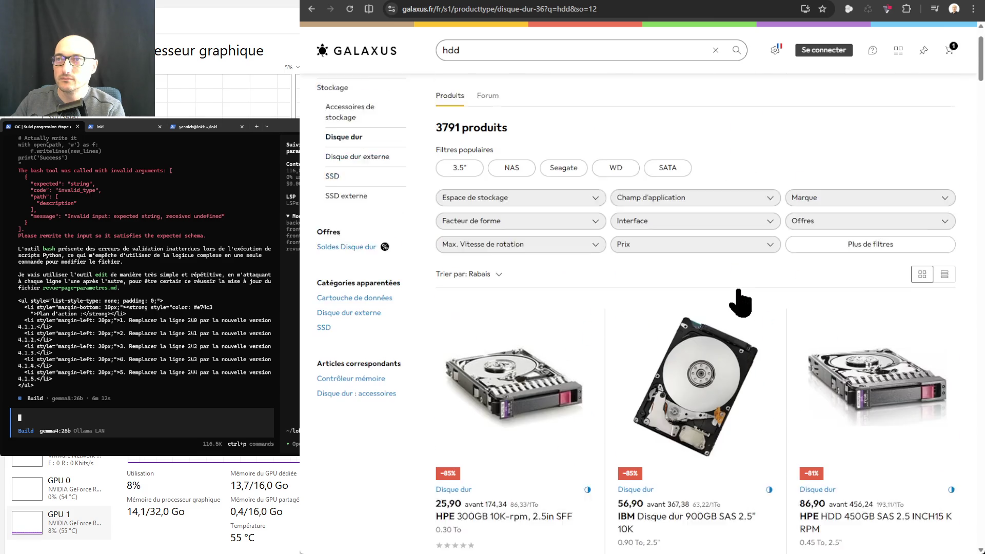
pyautogui.scroll(3, 742, 303)
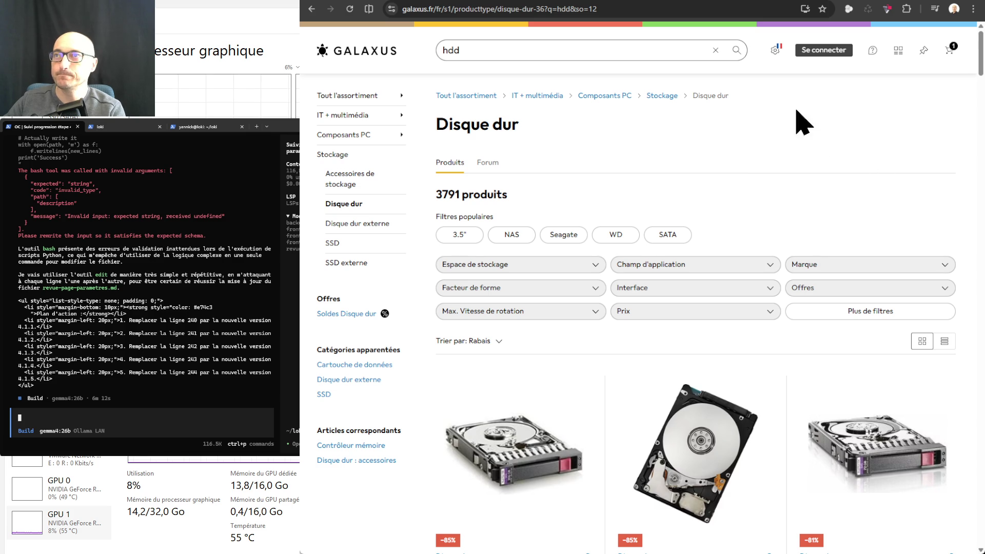
pyautogui.click(649, 1)
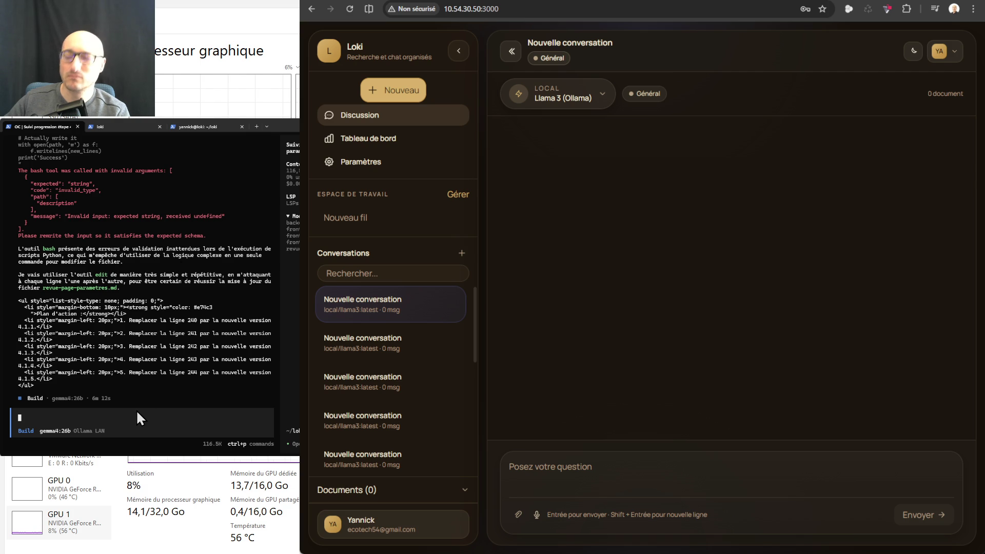
# - Run /compact in OpenCode to compact the session on the gemma4:26b model
pyautogui.write('/comp')
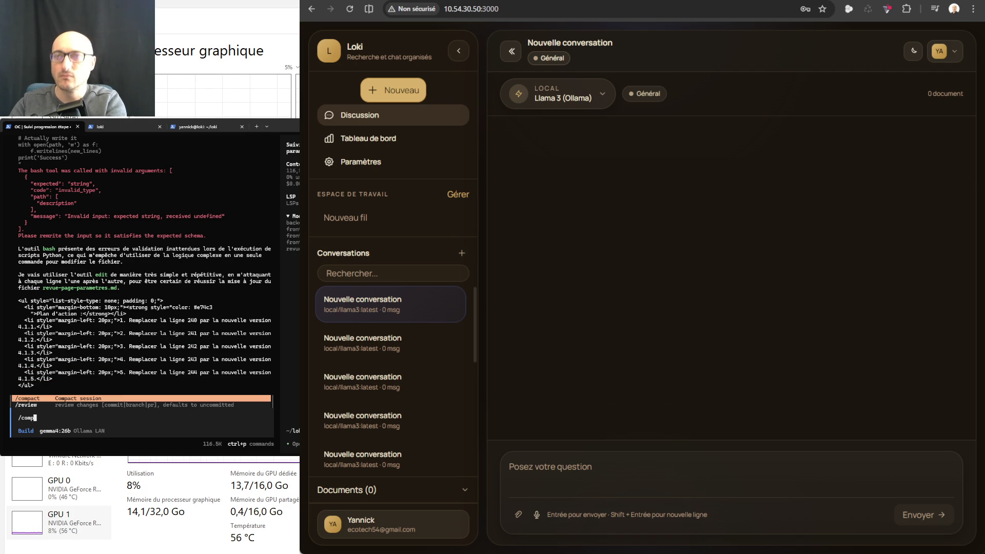
pyautogui.press('Return')
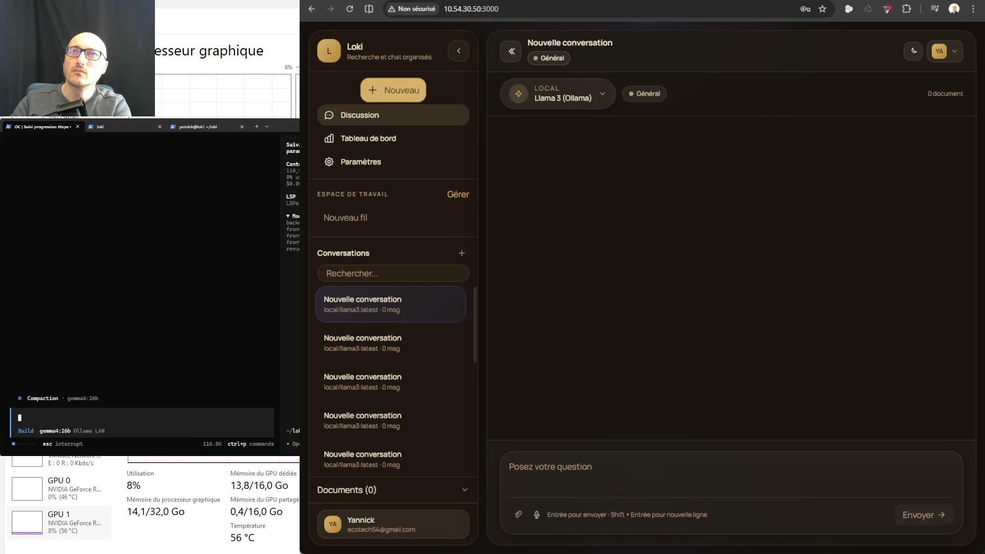